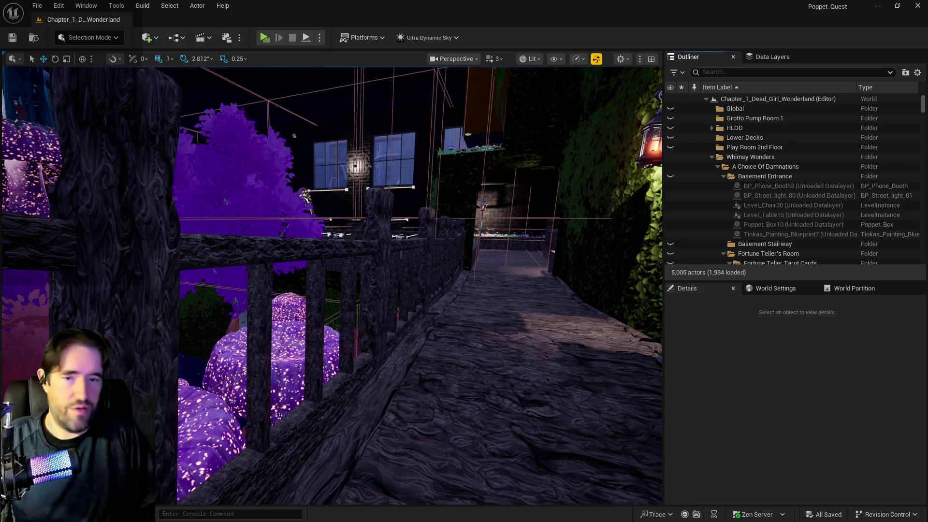
Step: Fly the viewport along the walkway toward the door, turning toward the purple trees and fence
mouse_move(315, 445)
left_mouse_down()
mouse_move(368, 430)
mouse_move(309, 440)
mouse_move(305, 411)
mouse_move(311, 445)
left_mouse_up()
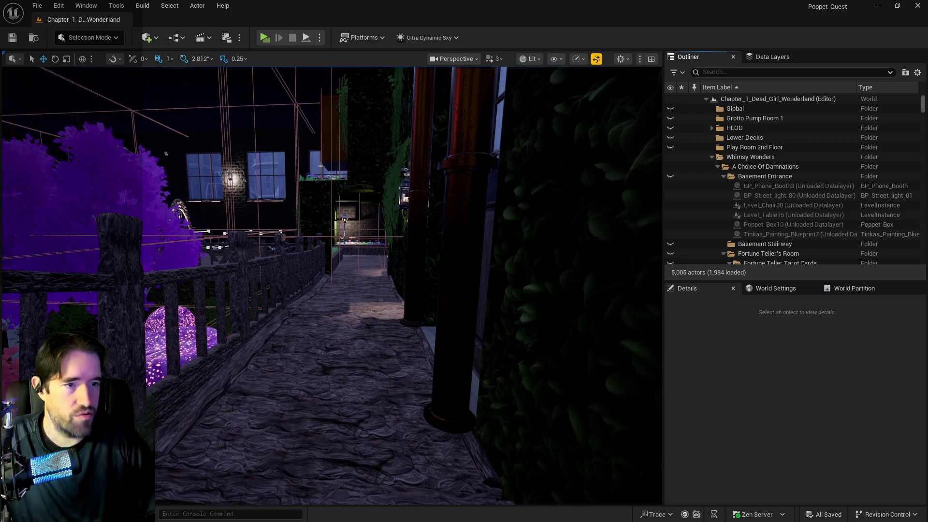
left_click_drag(553, 362, 483, 363)
mouse_move(241, 261)
left_mouse_down()
mouse_move(262, 212)
mouse_move(241, 261)
left_mouse_up()
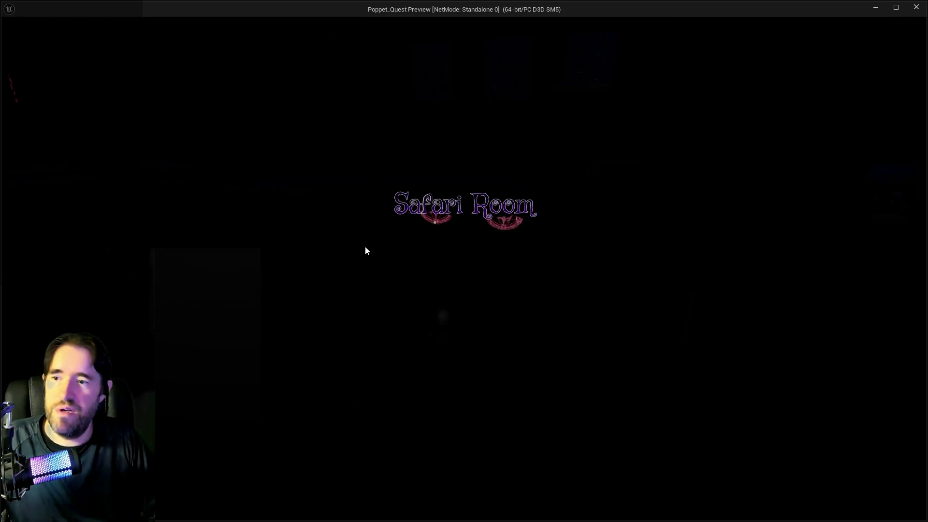
Step: Run up the path and equip The Fool from the tarot card selection
key("w")
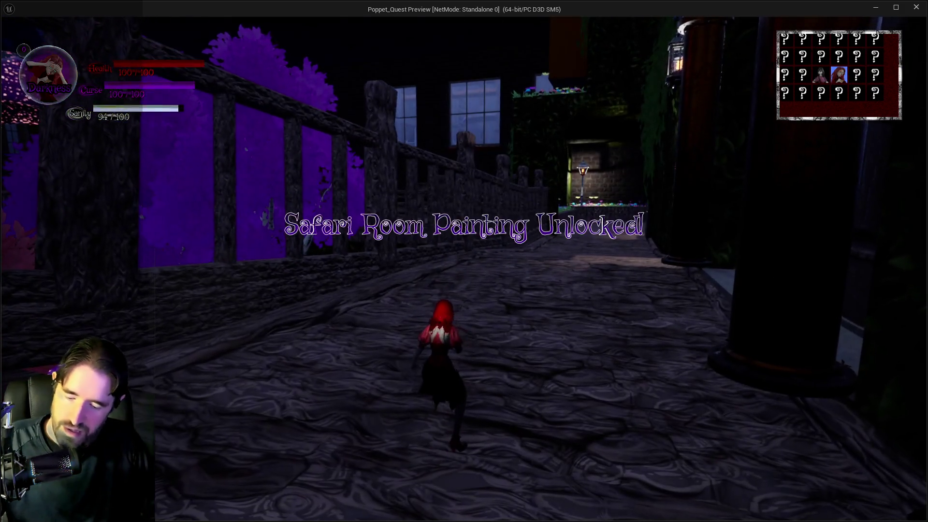
key("Tab")
left_click(129, 149)
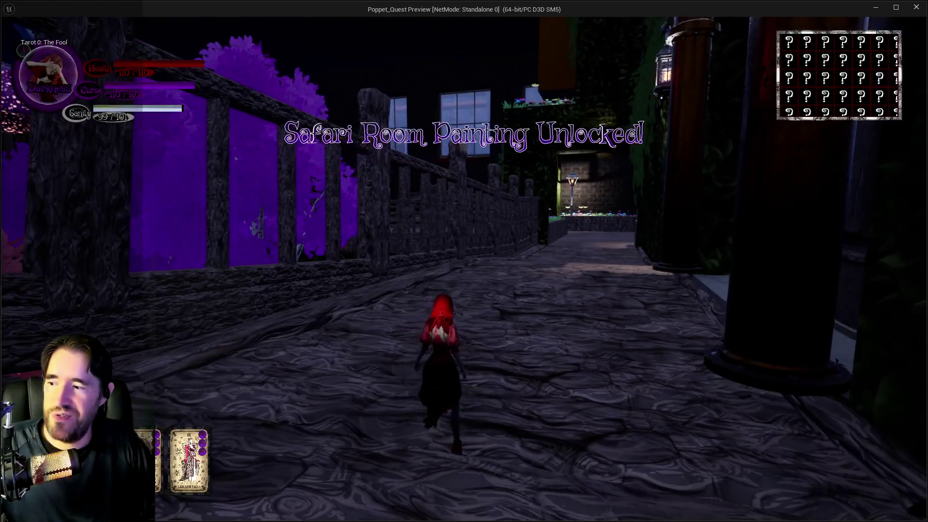
Step: Run down the alley, toggling between Darkness and Light to trigger wings and tarot abilities
key("w")
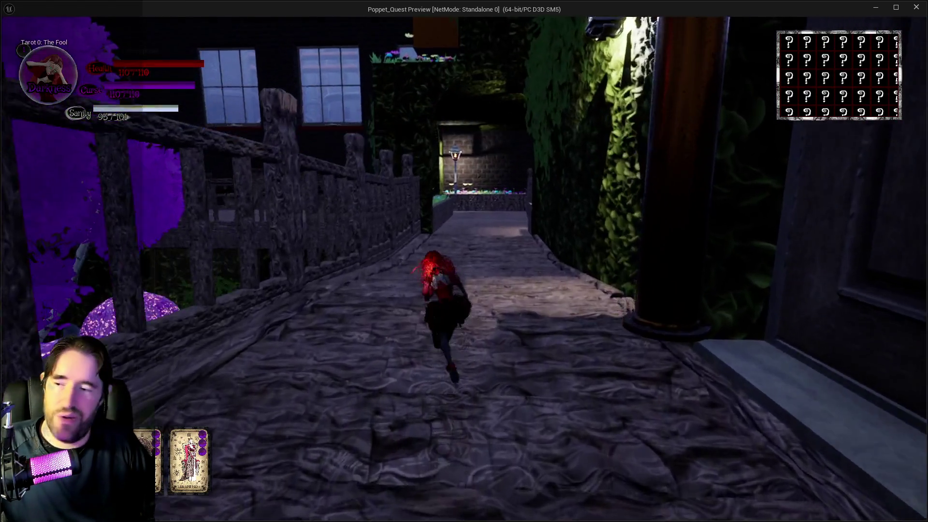
key("q")
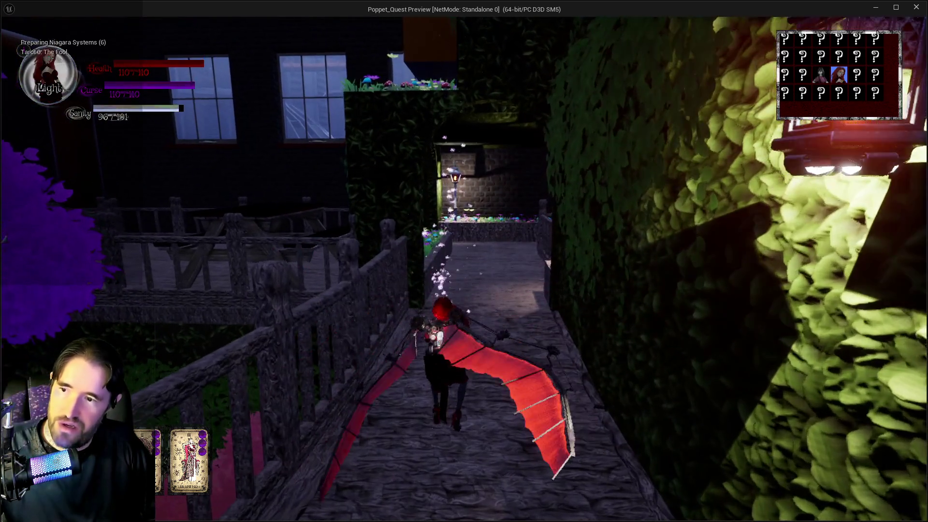
key("q")
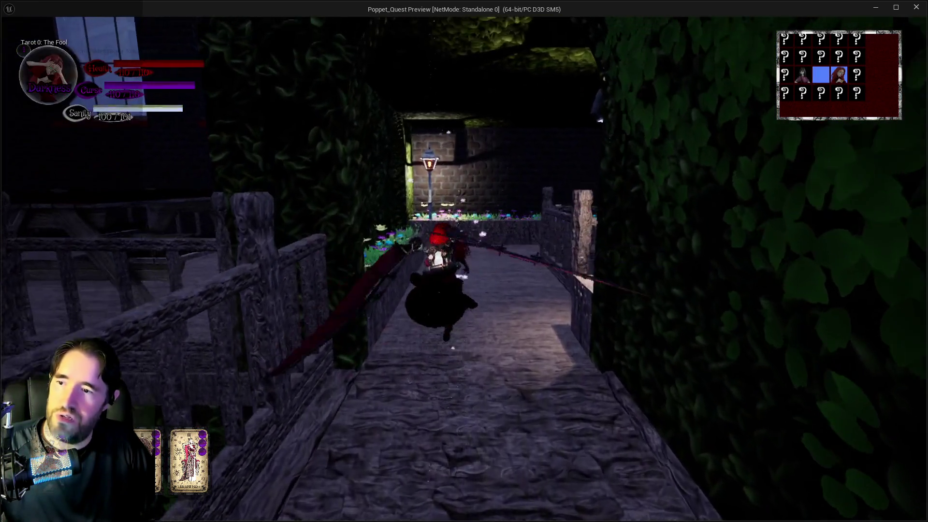
key("q")
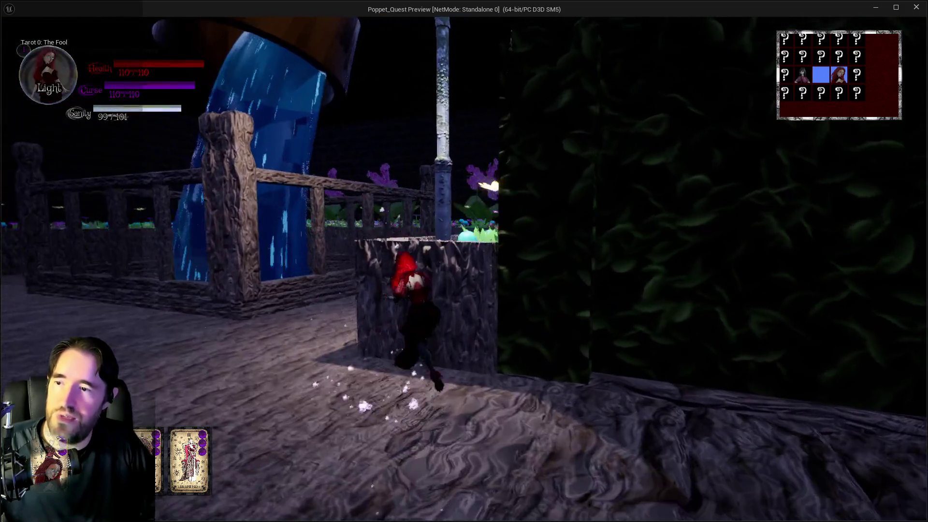
key("w")
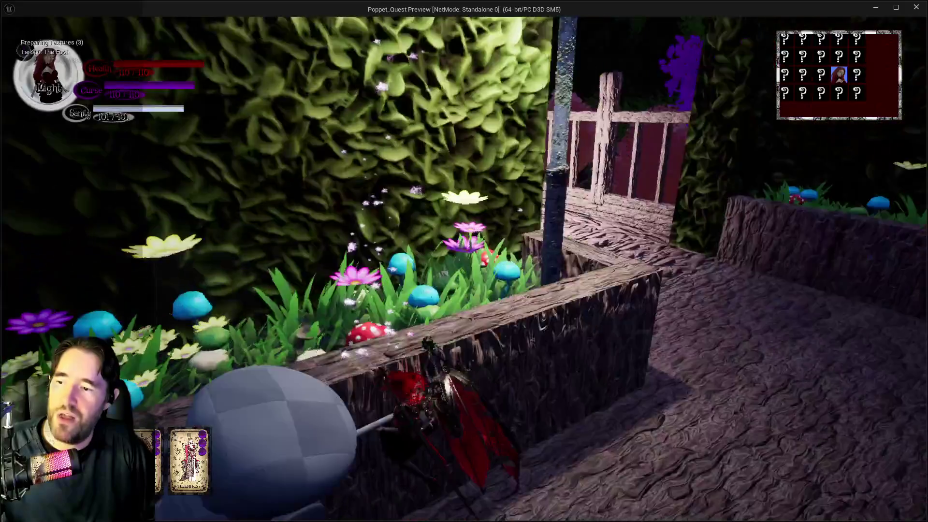
key("w")
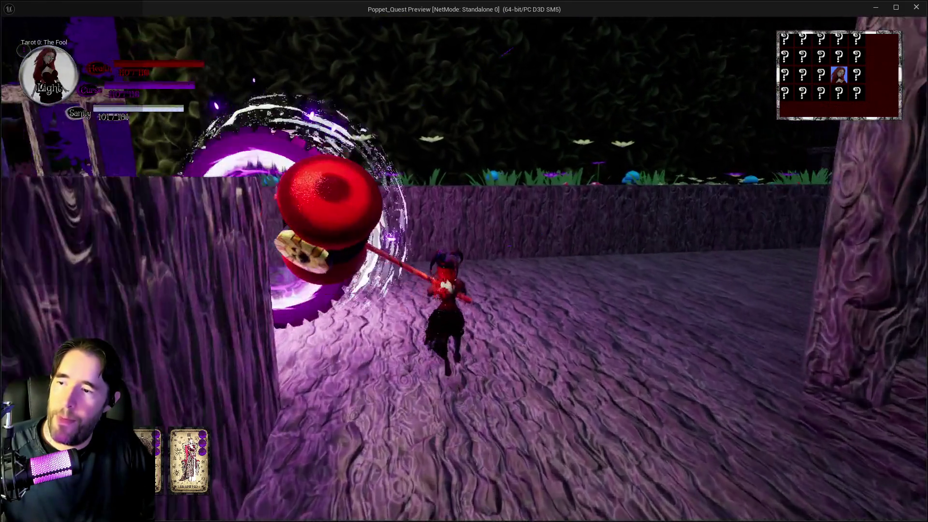
key("q")
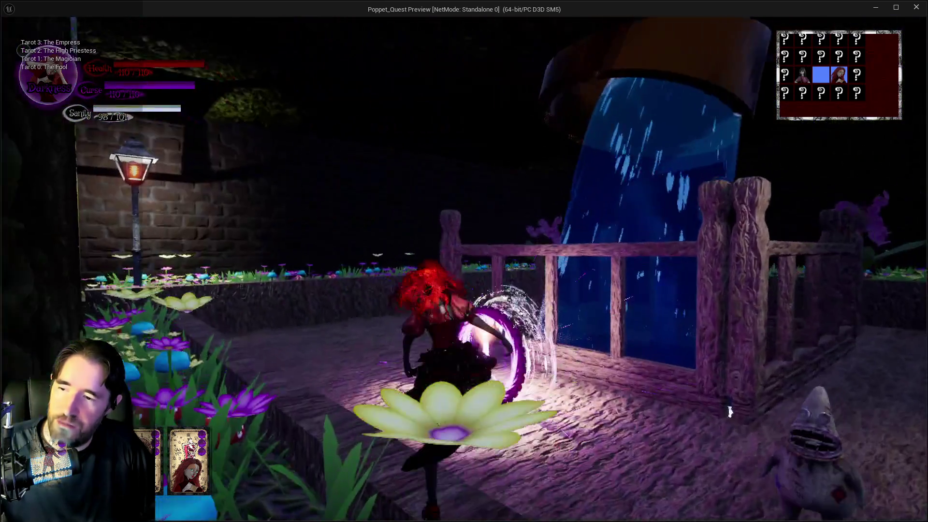
Step: Run through the lit archway across the courtyard, then bring the editor back in front
key("w")
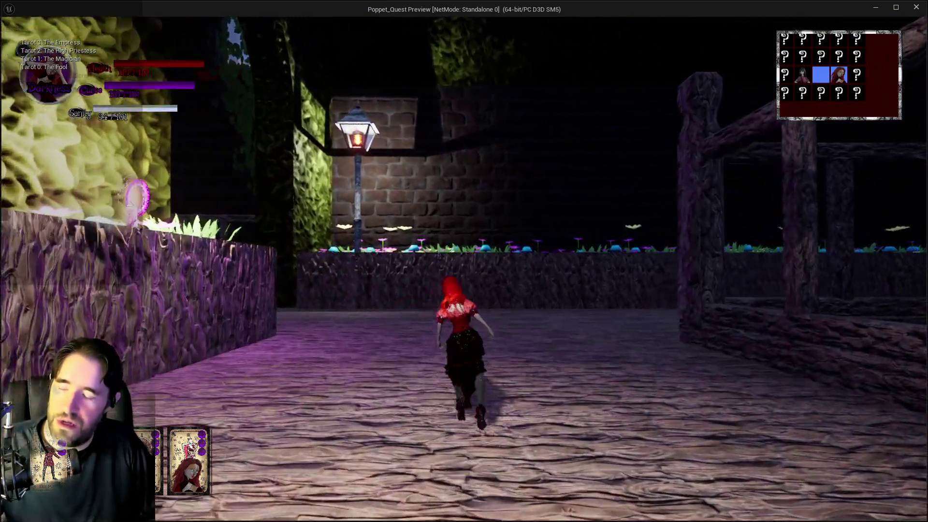
key("w")
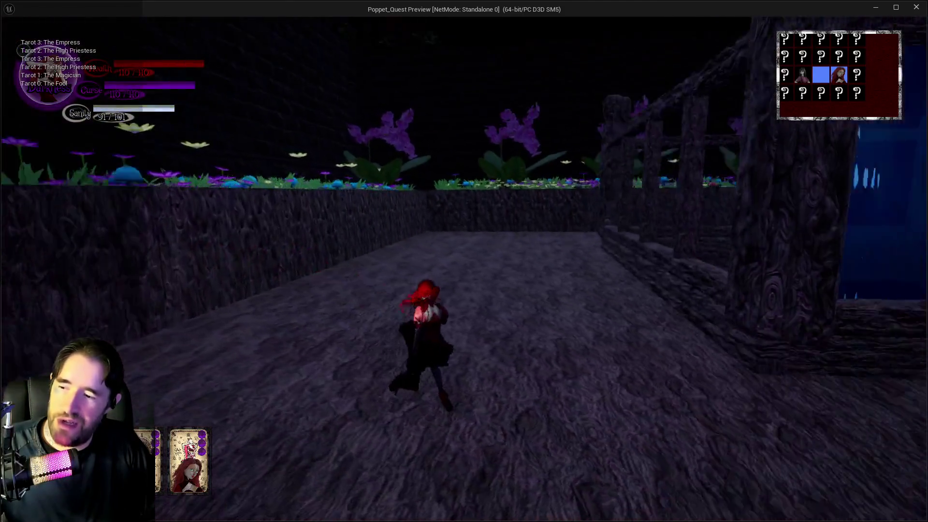
key("w")
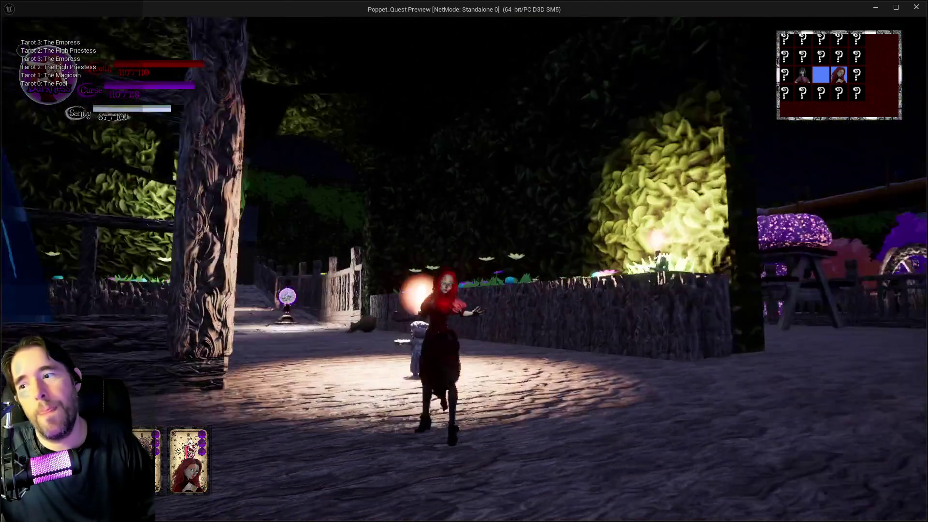
key("w")
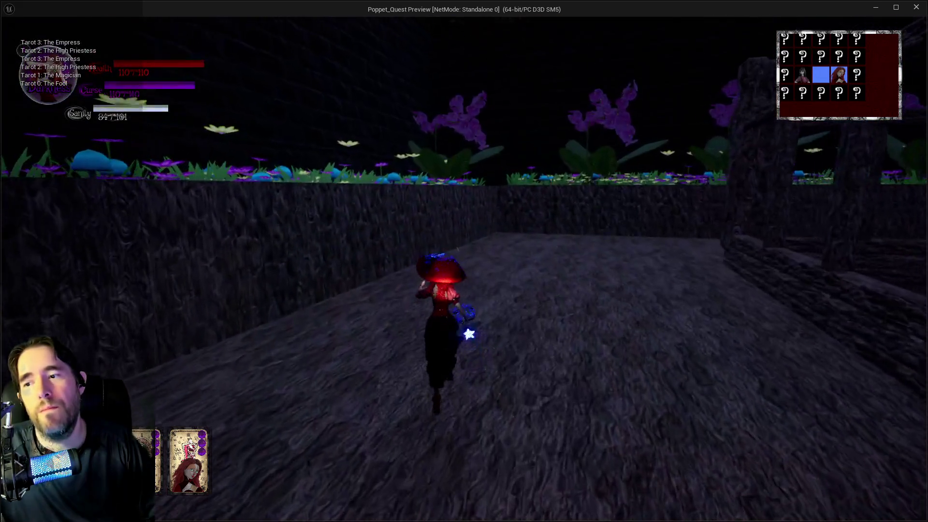
key("w")
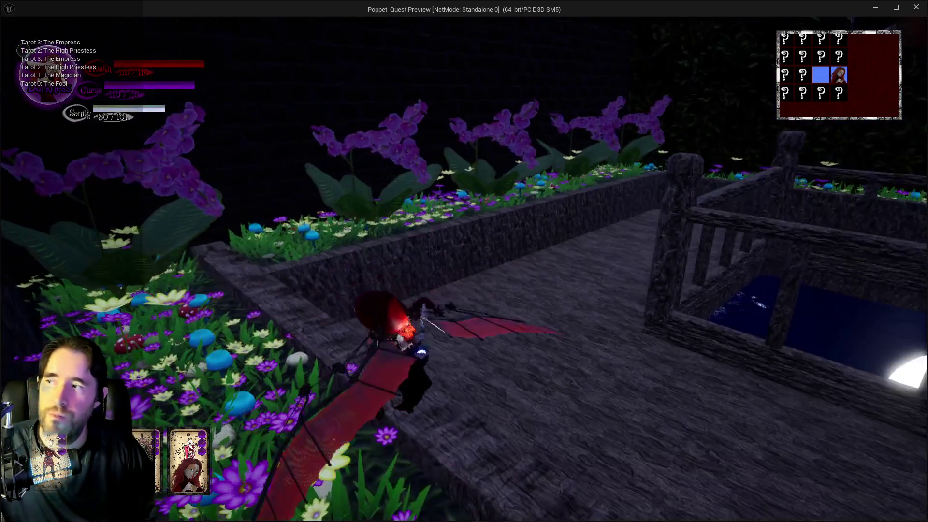
key("alt+Tab")
Step: End the play session and open BP_Poppet via the GameMode Pawn menu, maximizing its editor
key("Escape")
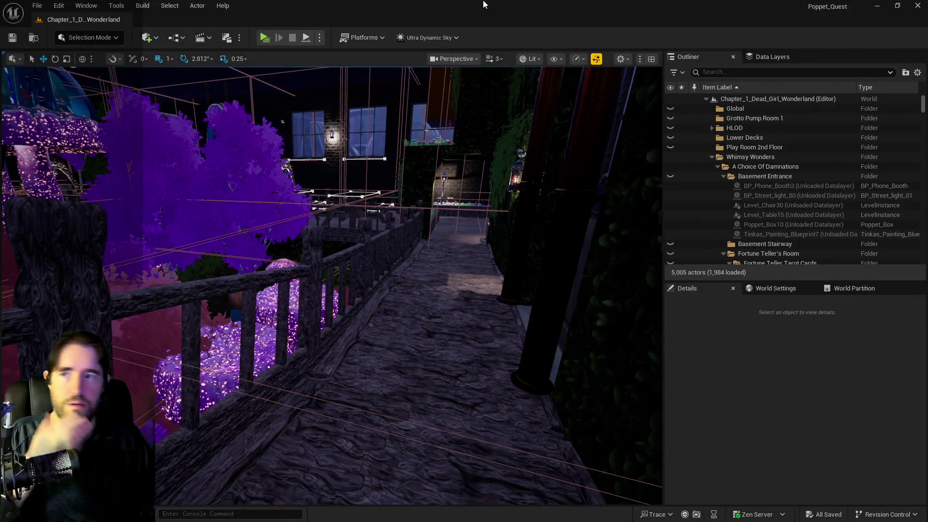
left_click(176, 37)
mouse_move(242, 141)
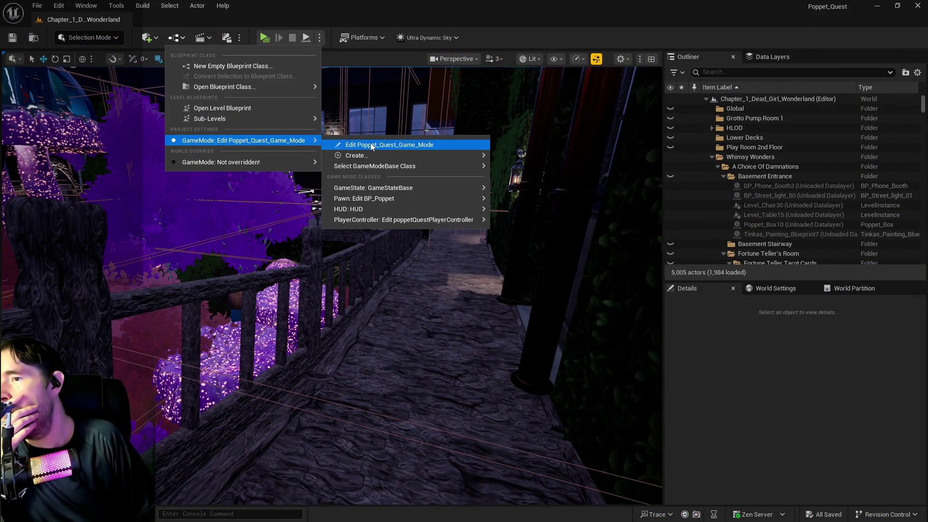
mouse_move(413, 198)
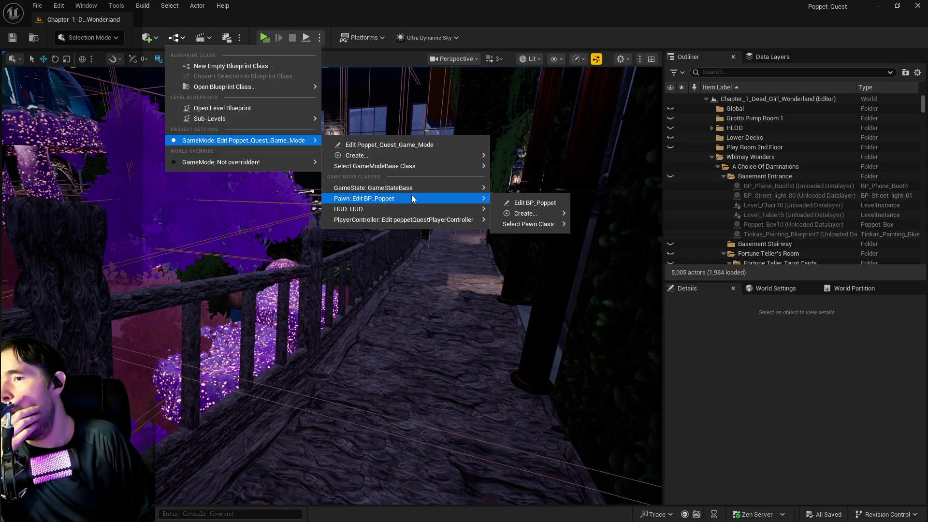
left_click(501, 202)
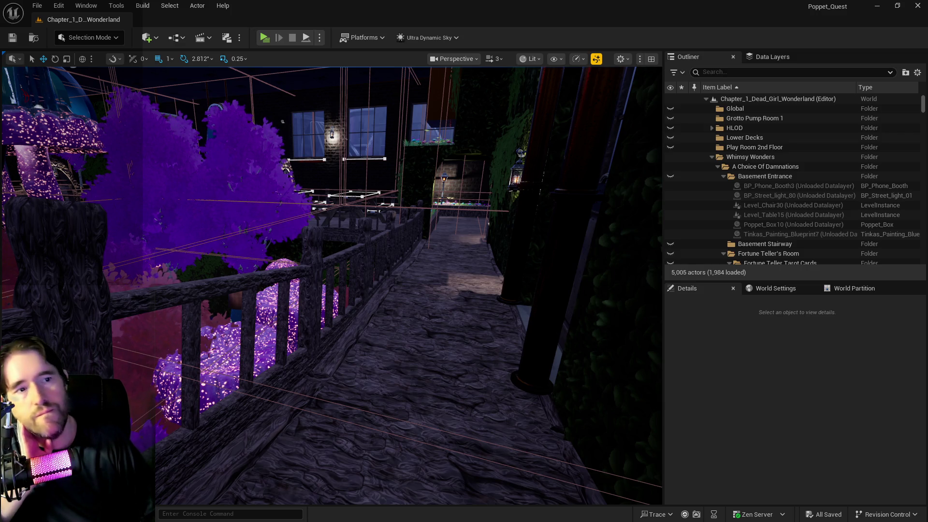
key("alt+Tab")
double_click(444, 95)
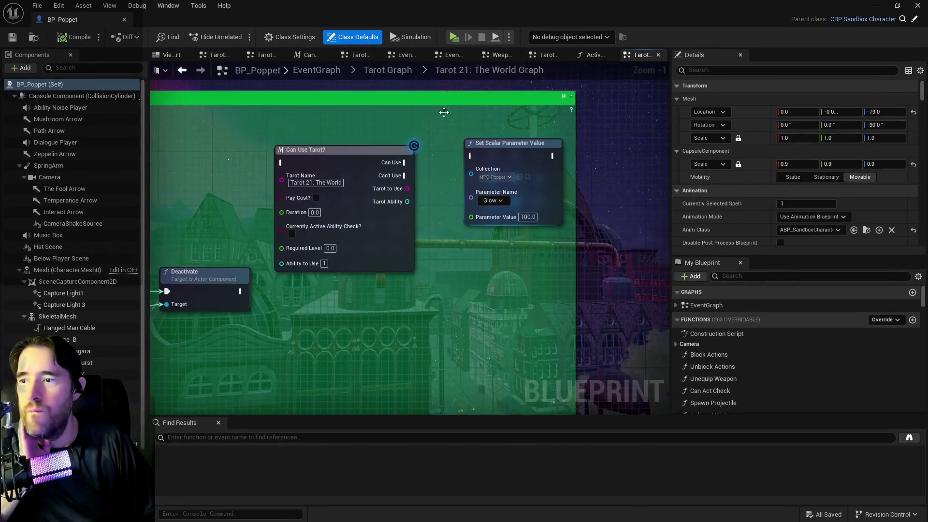
Step: Go up from the Tarot Graph to the EventGraph and open the Event Begin Play Graph
scroll(428, 286, "down", 4)
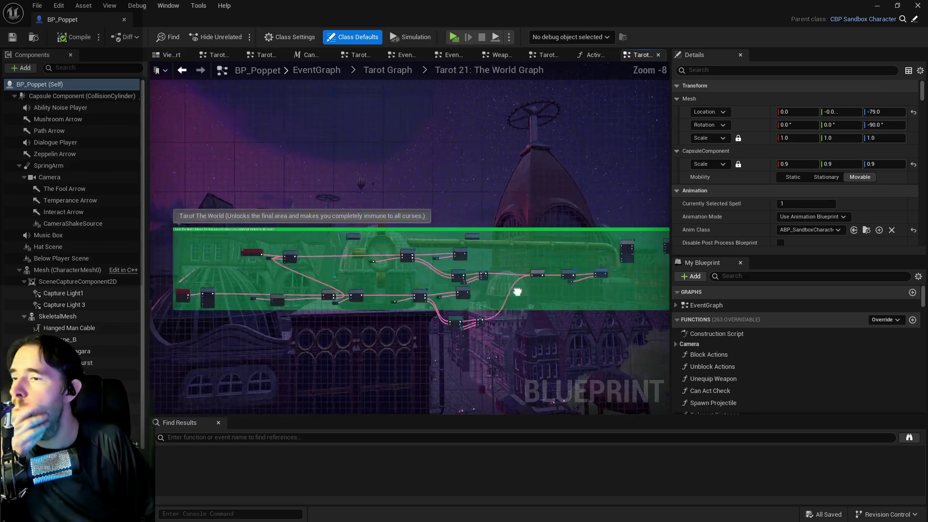
mouse_move(337, 307)
left_mouse_down()
mouse_move(357, 292)
mouse_move(352, 220)
left_mouse_up()
scroll(353, 220, "up", 3)
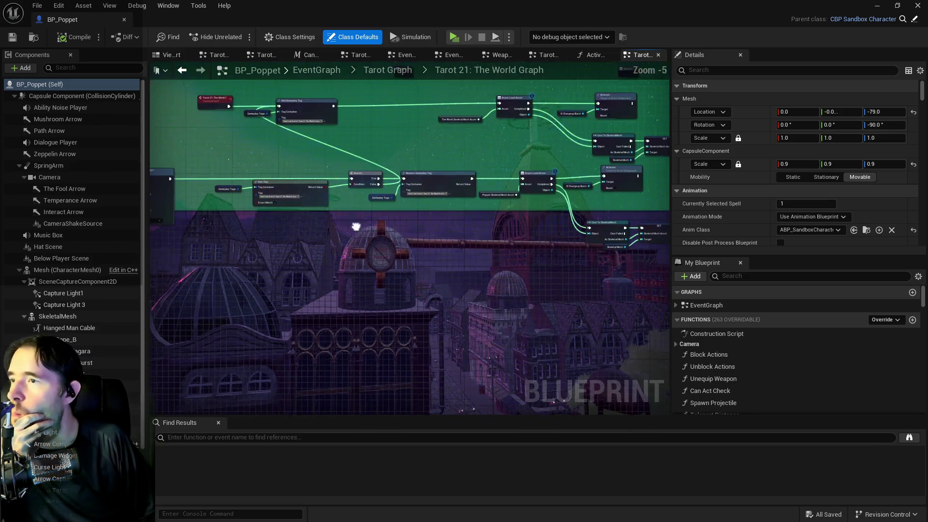
left_click(390, 72)
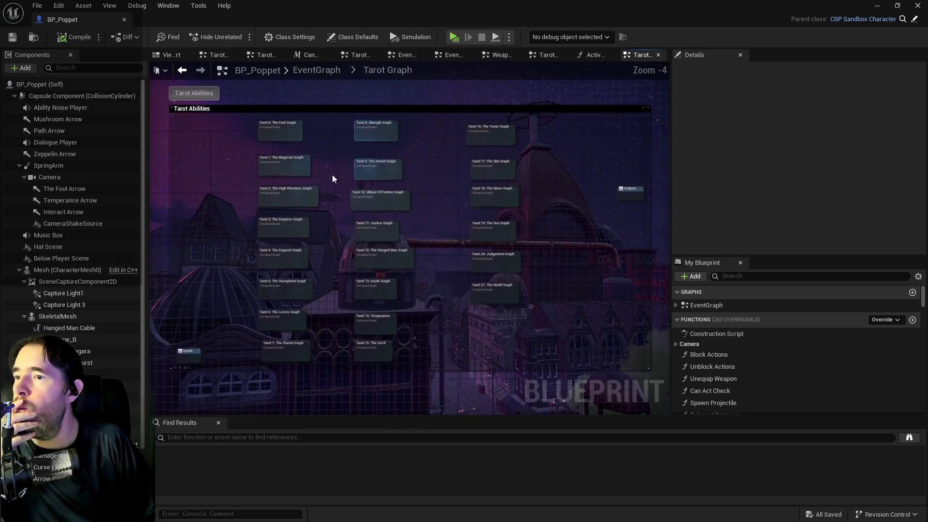
left_click(319, 70)
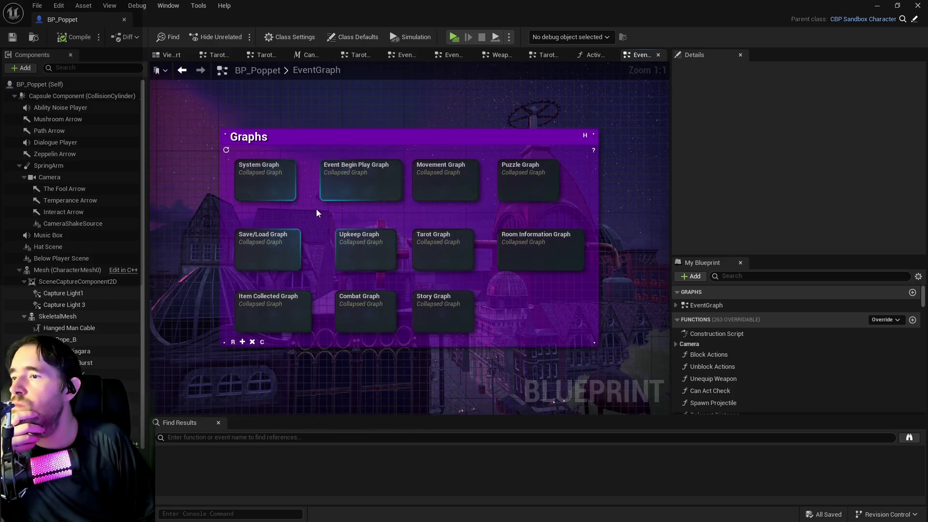
left_click(331, 187)
double_click(352, 183)
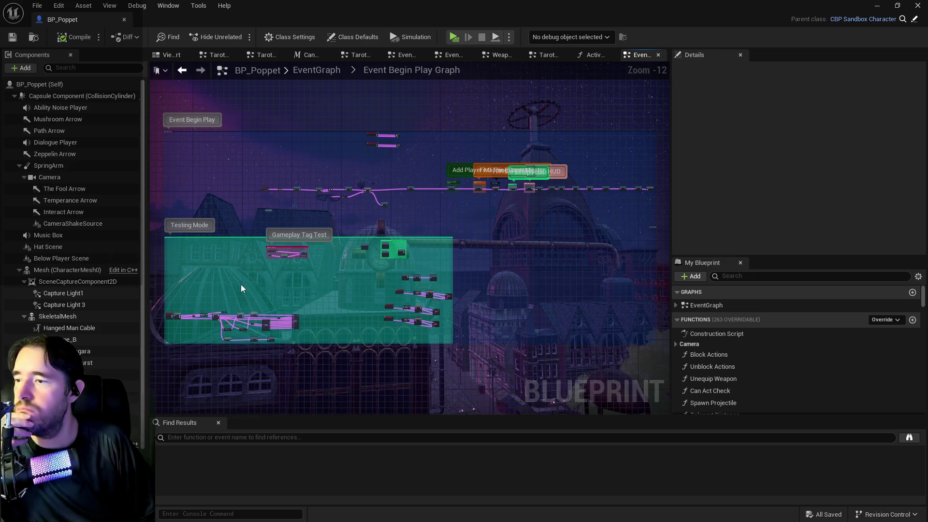
scroll(236, 296, "up", 3)
scroll(236, 296, "up", 2)
mouse_move(216, 229)
left_mouse_down()
mouse_move(313, 229)
mouse_move(189, 237)
left_mouse_up()
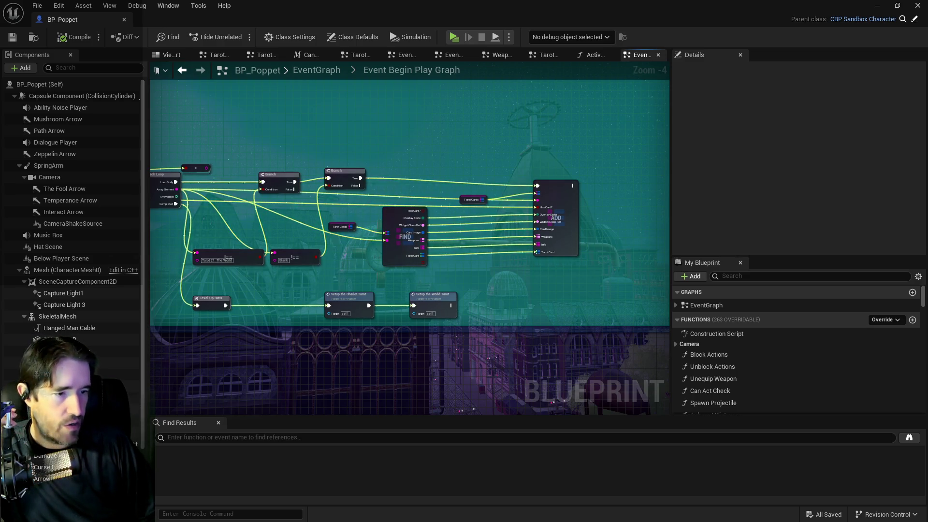
key("ctrl+space")
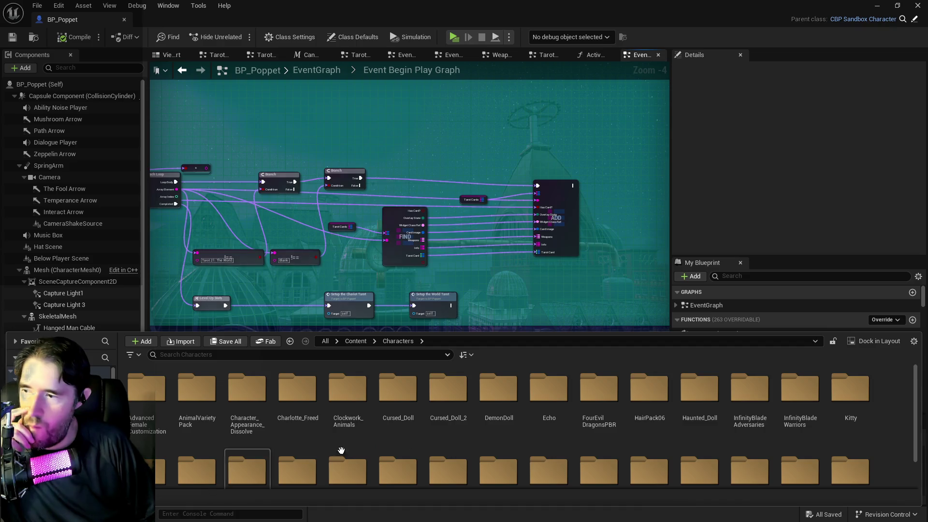
key("ctrl+space")
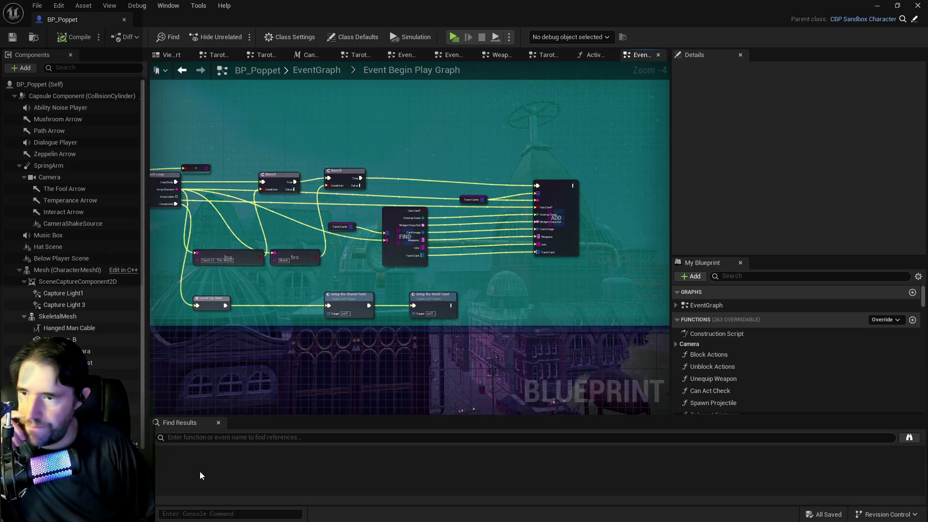
Step: Detach the Characters asset folders and check the InfinityBlade Warriors and Paragon folders
left_click_drag(845, 96, 394, 32)
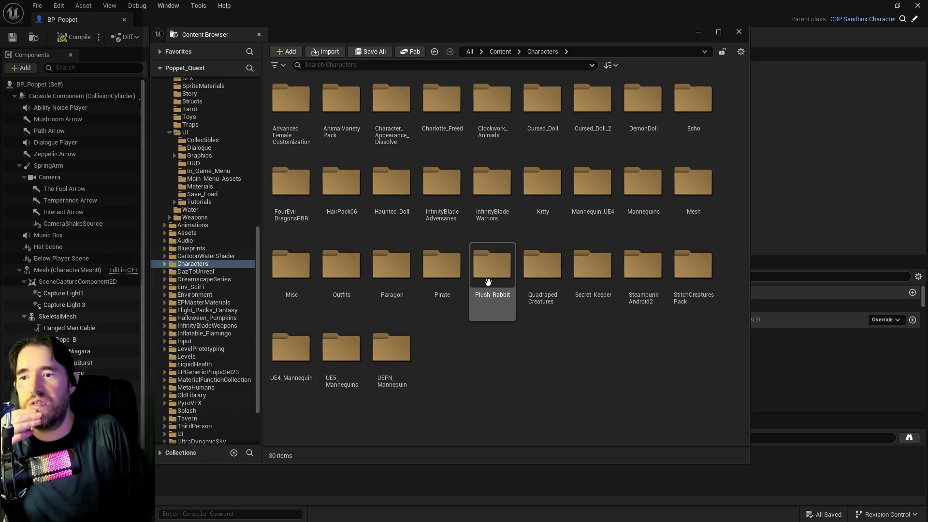
left_click(493, 235)
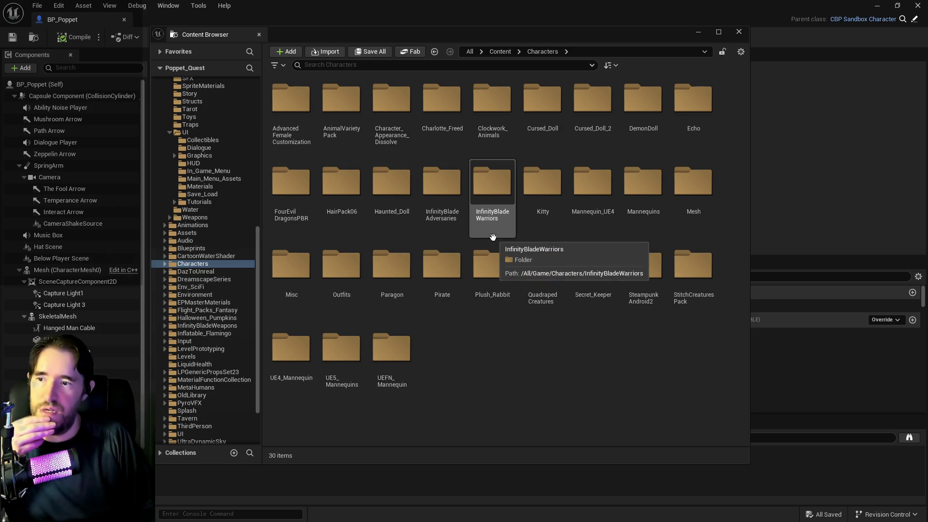
left_click(408, 311)
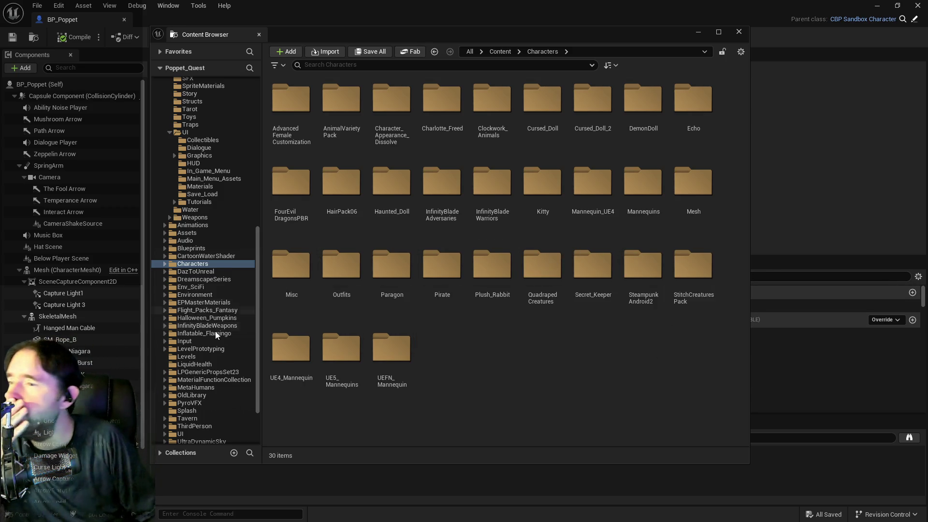
scroll(208, 338, "down", 4)
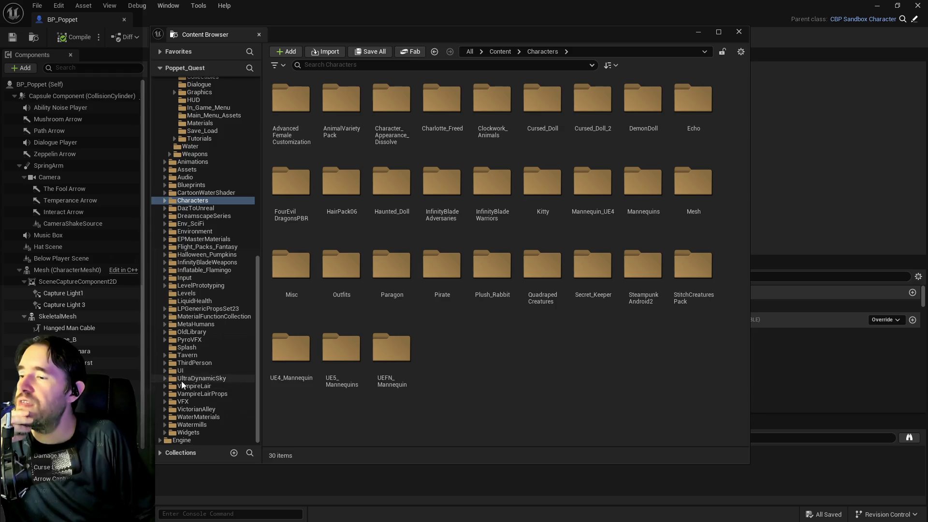
Step: Browse UI > UINavSimplePack > UMG and open the Widgets folder
left_click(174, 371)
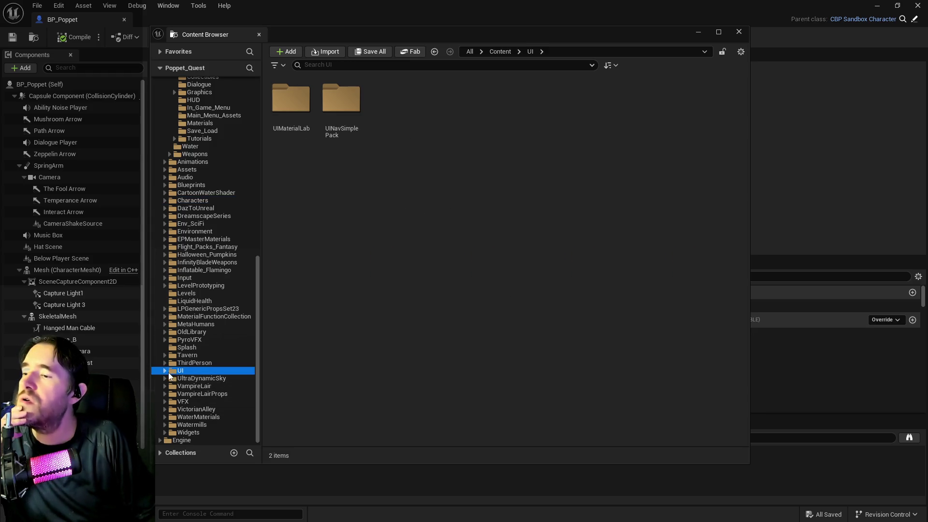
left_click(165, 370)
left_click(175, 386)
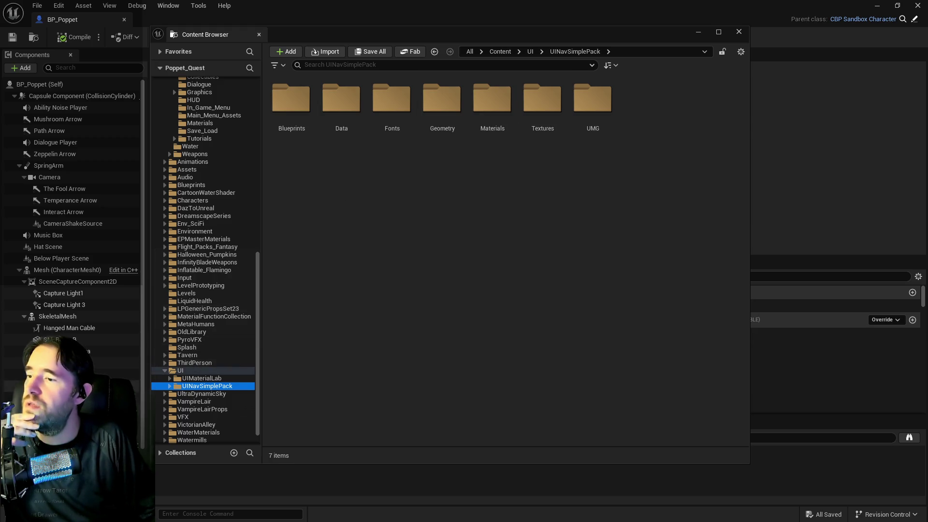
left_click(169, 386)
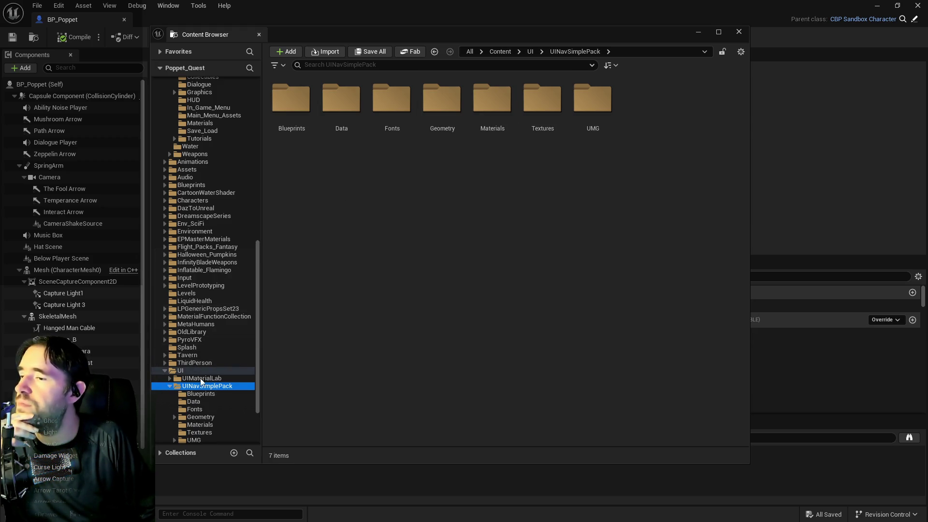
scroll(200, 378, "down", 3)
left_click(203, 371)
double_click(338, 99)
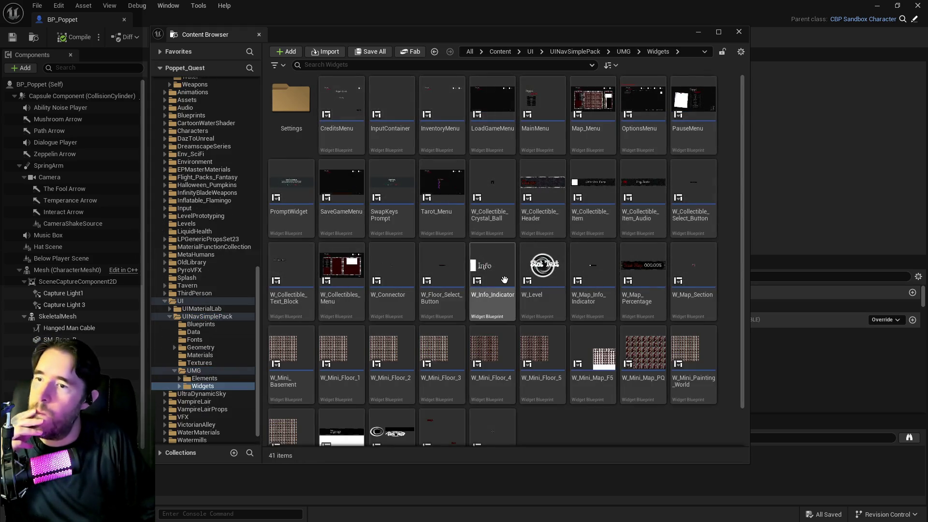
Step: Hide the asset browser, then bring it back at Tarot_Menu
key("ctrl+space")
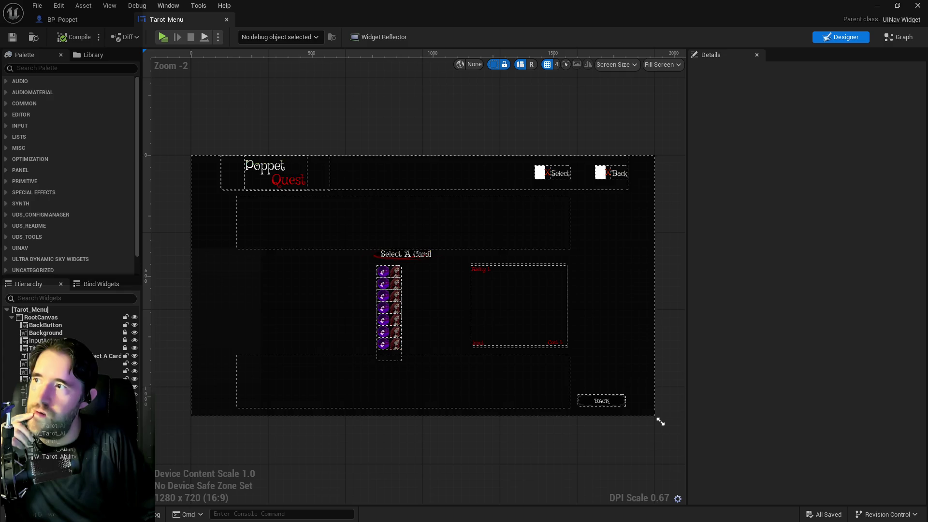
key("ctrl+b")
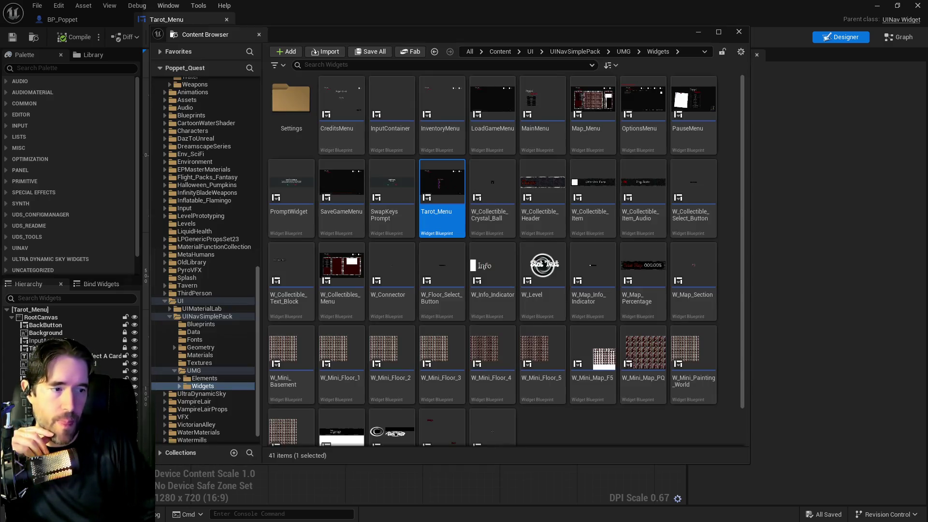
scroll(236, 211, "up", 5)
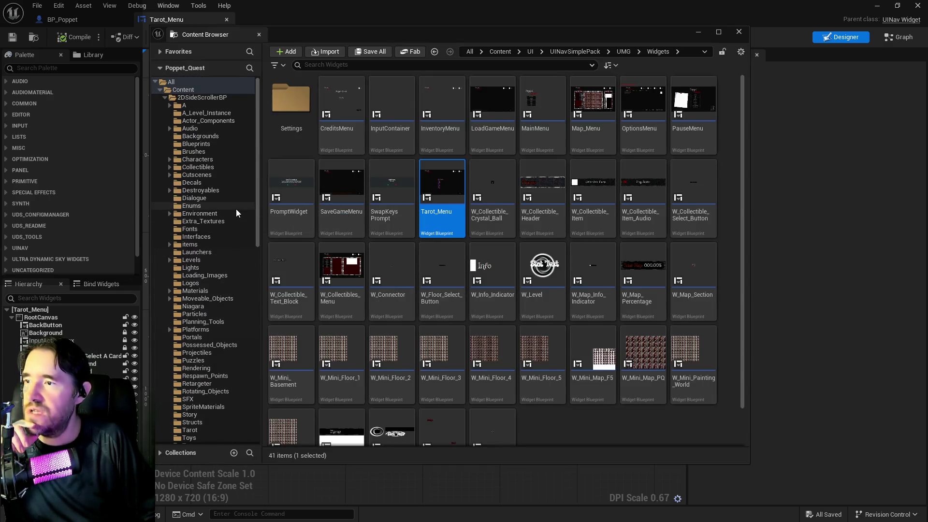
scroll(222, 222, "down", 5)
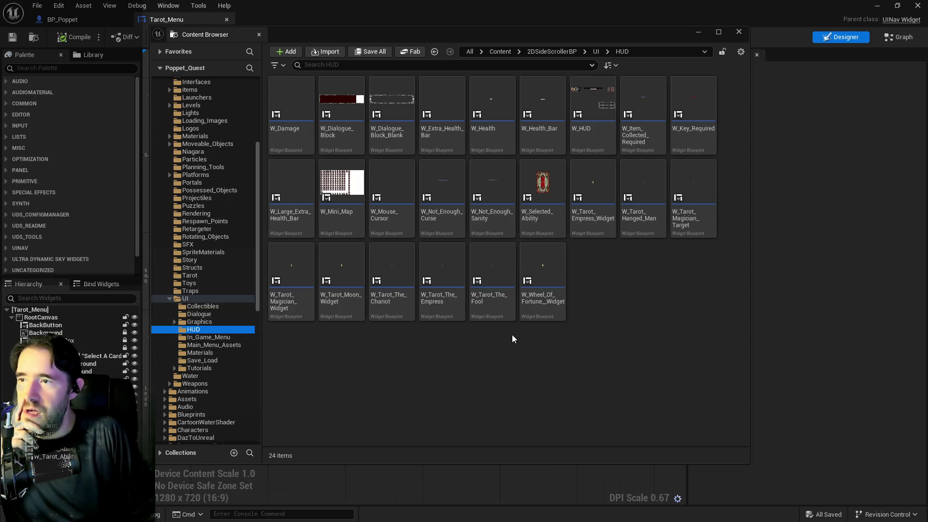
Step: Pan W_HUD's EventGraph past Update Current Status to Create Widget and locate W_Tarot_Card_Normal
key("ctrl+space")
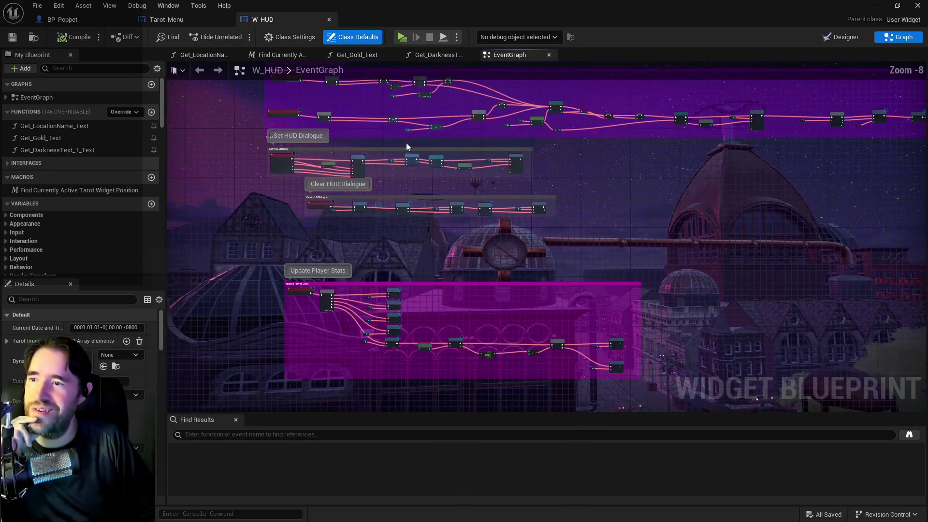
scroll(479, 279, "up", 3)
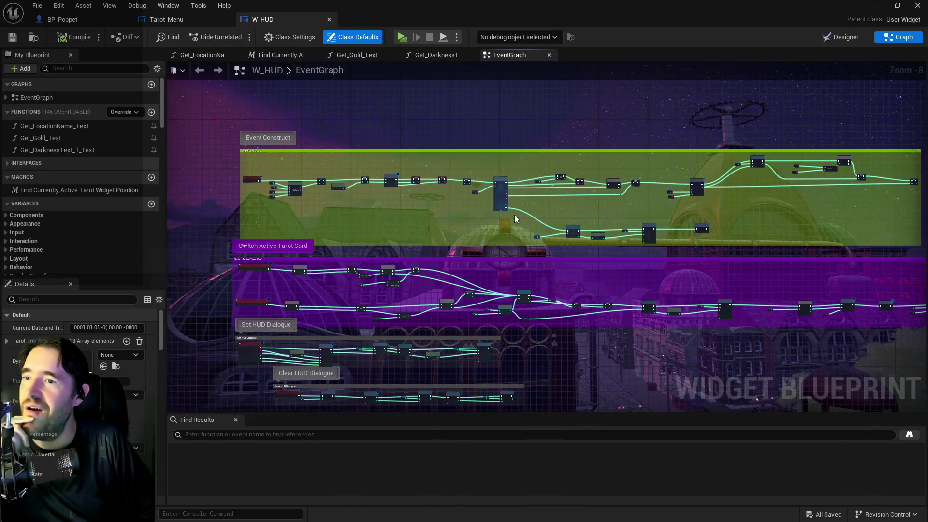
scroll(408, 213, "up", 3)
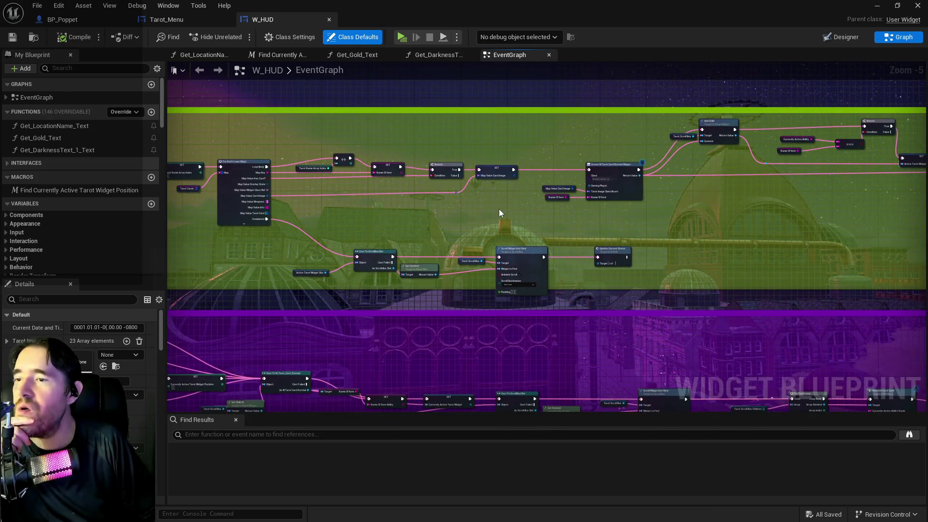
mouse_move(499, 210)
left_mouse_down()
mouse_move(402, 201)
mouse_move(184, 227)
left_mouse_up()
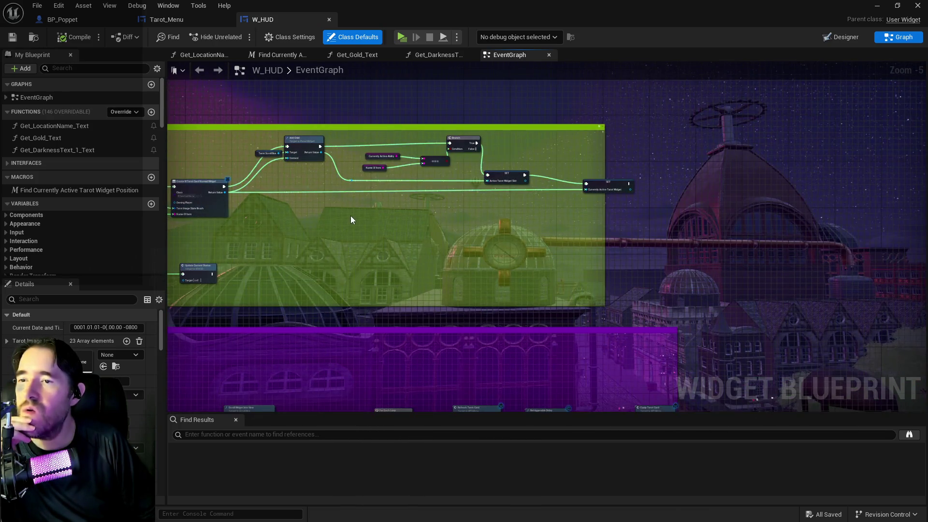
scroll(514, 219, "down", 3)
mouse_move(460, 250)
left_mouse_down()
mouse_move(498, 145)
mouse_move(517, 141)
mouse_move(542, 96)
left_mouse_up()
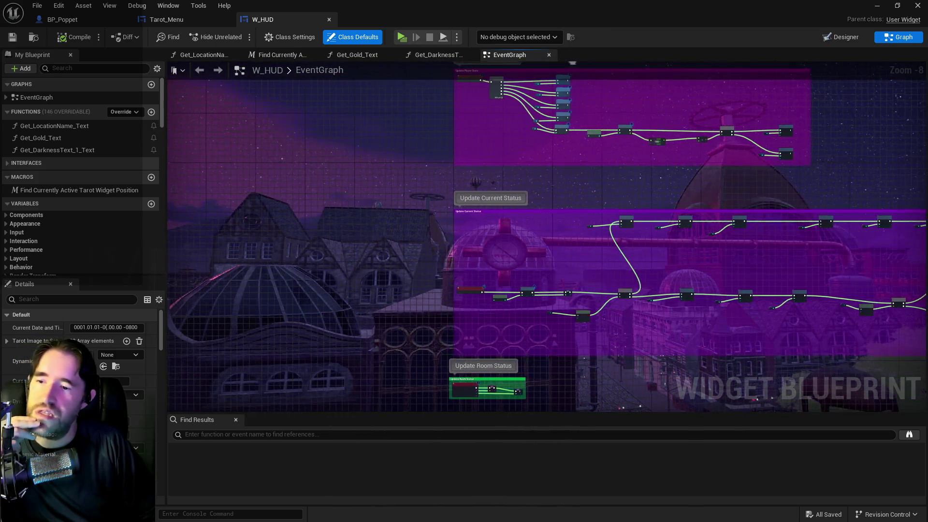
scroll(357, 242, "up", 4)
mouse_move(357, 242)
left_mouse_down()
mouse_move(284, 314)
mouse_move(618, 271)
mouse_move(400, 245)
mouse_move(643, 192)
left_mouse_up()
scroll(642, 192, "up", 3)
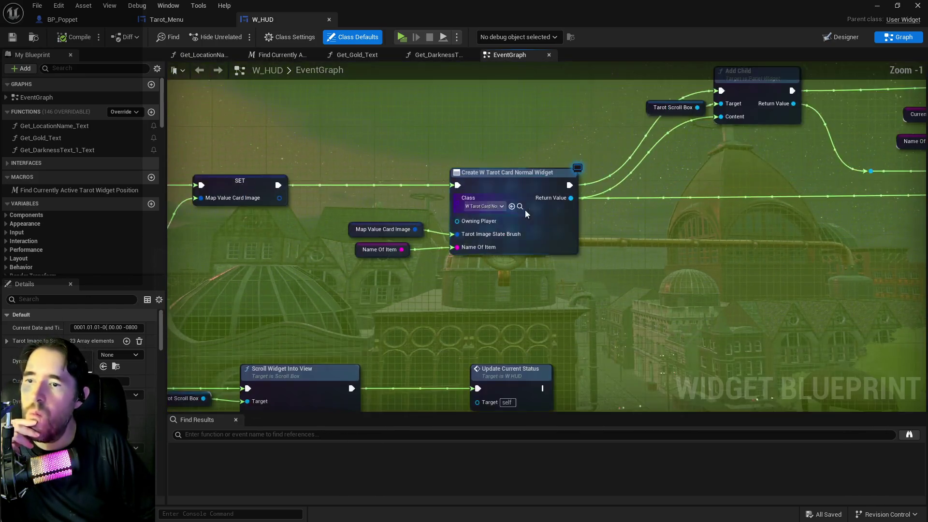
left_click(518, 211)
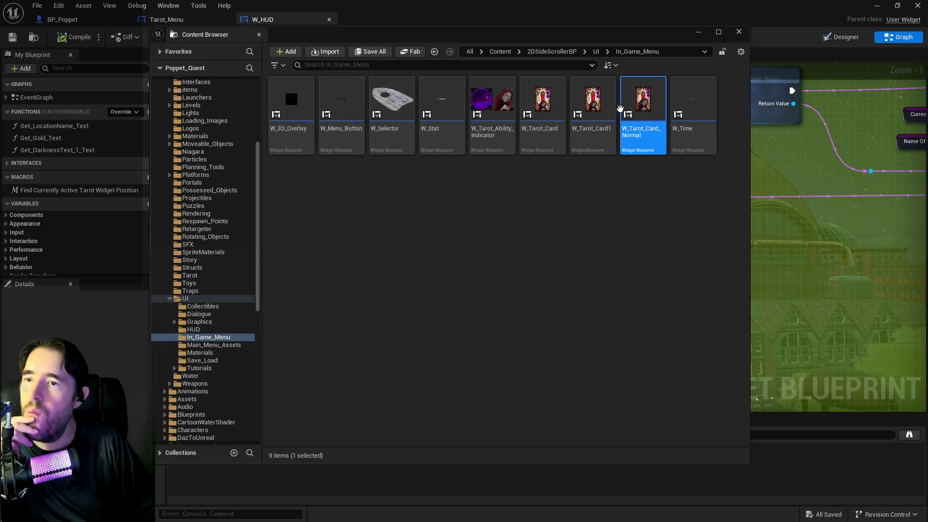
Step: Open W_Tarot_Card_Normal's graph and bring its EventGraph's Event Refresh nodes into view
double_click(650, 104)
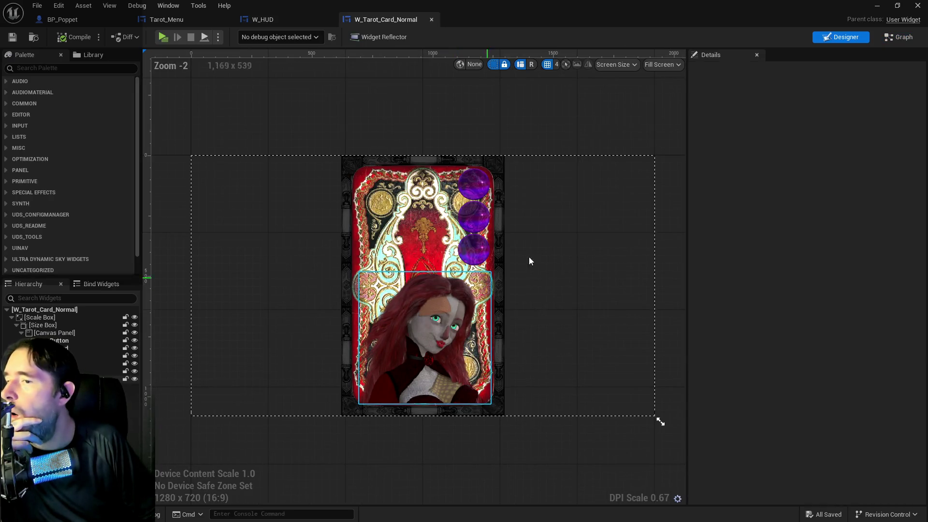
left_click(892, 43)
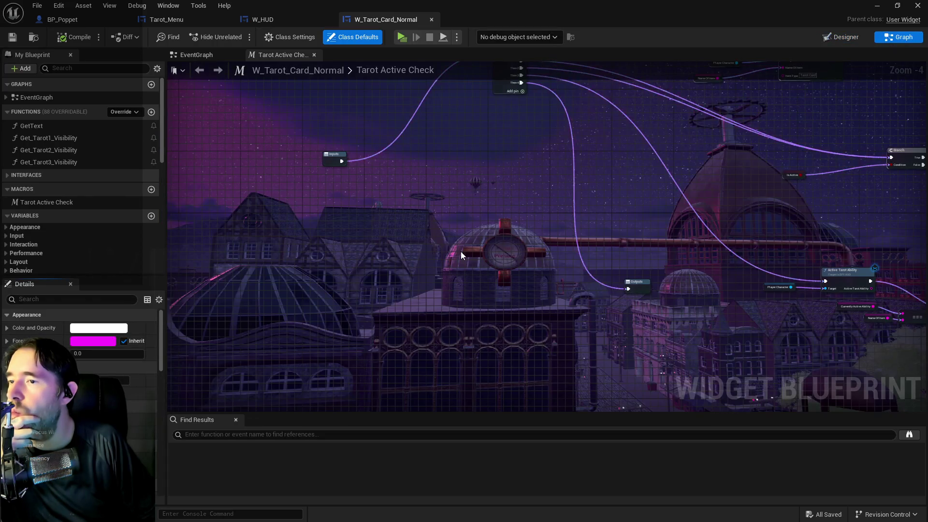
scroll(460, 252, "down", 3)
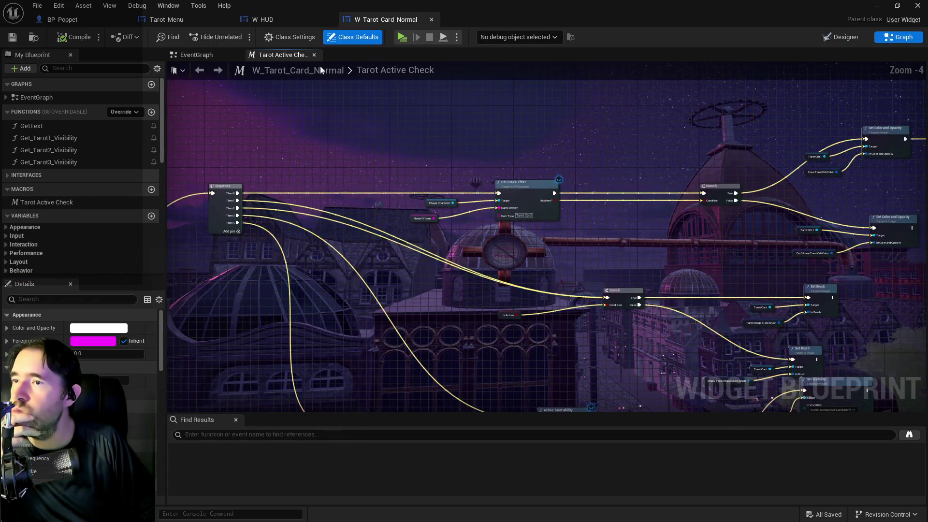
left_click(213, 56)
mouse_move(382, 265)
left_mouse_down()
mouse_move(396, 164)
mouse_move(433, 91)
mouse_move(410, 184)
left_mouse_up()
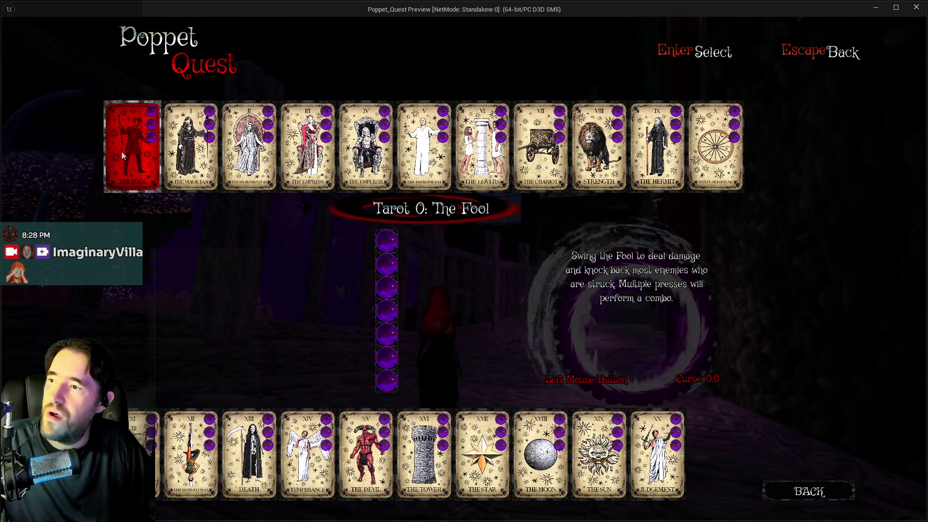
Step: Equip The Fool and swing the hammer at nearby creatures while running
left_click(122, 147)
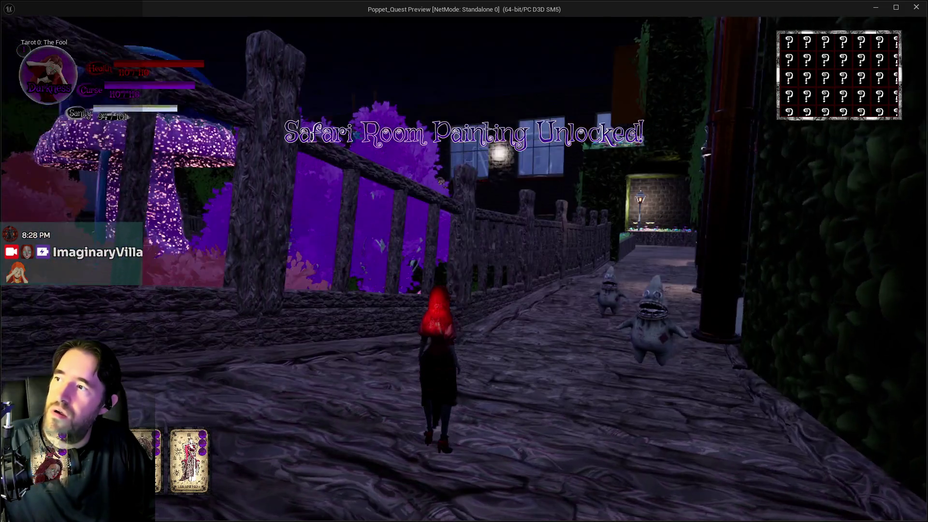
key("w")
left_click(465, 261)
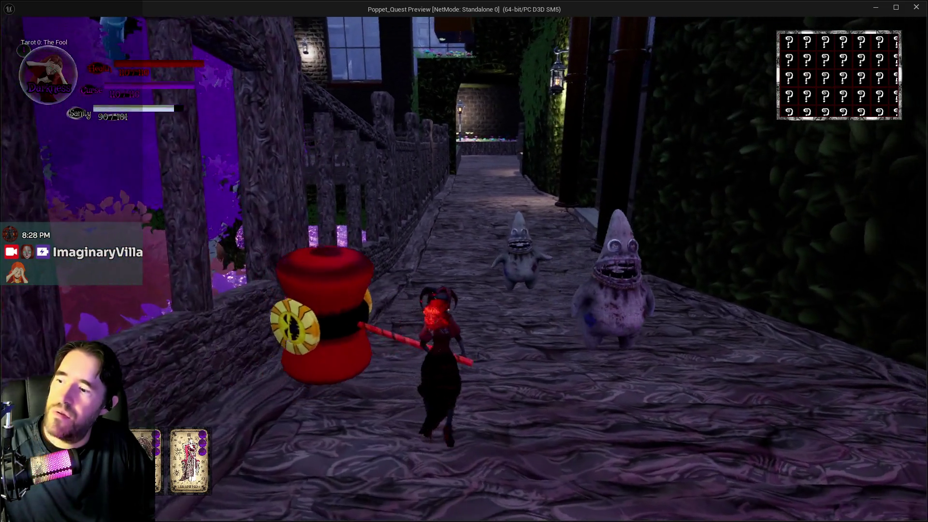
left_click(464, 261)
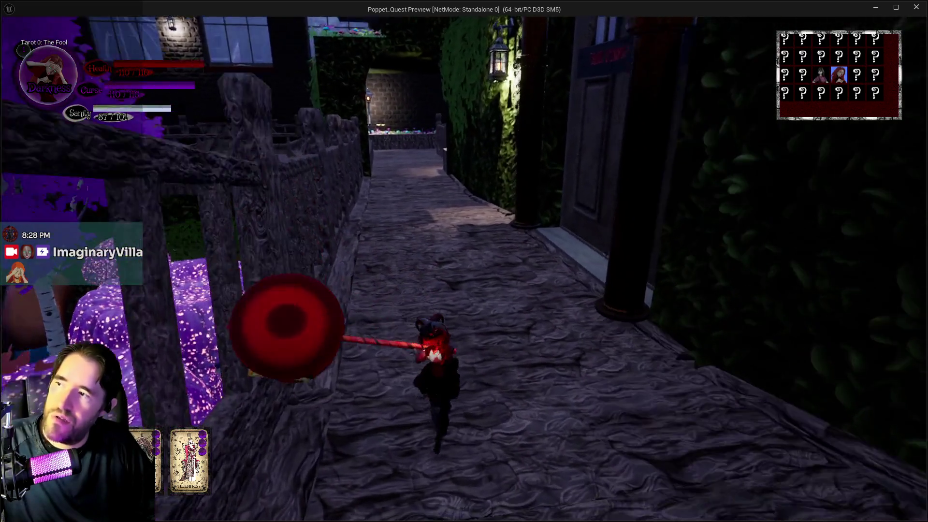
Step: Switch to The Empress in the tarot menu, use its ability, and return to the editor
key("Tab")
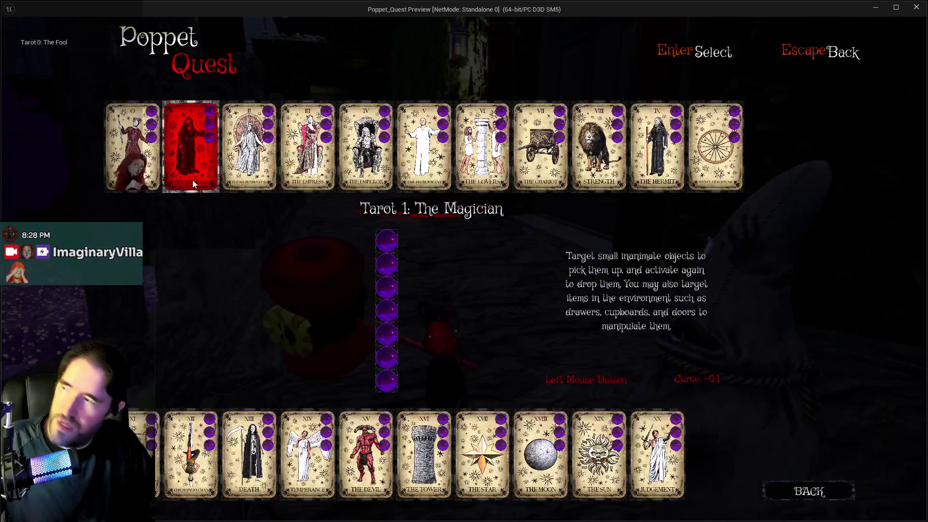
key("Left")
key("Right")
key("Right")
key("Return")
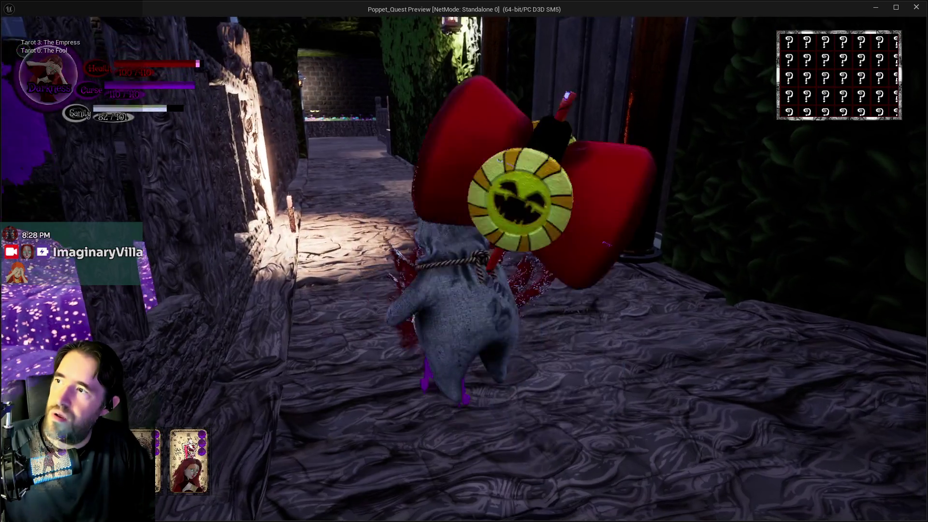
left_click(464, 261)
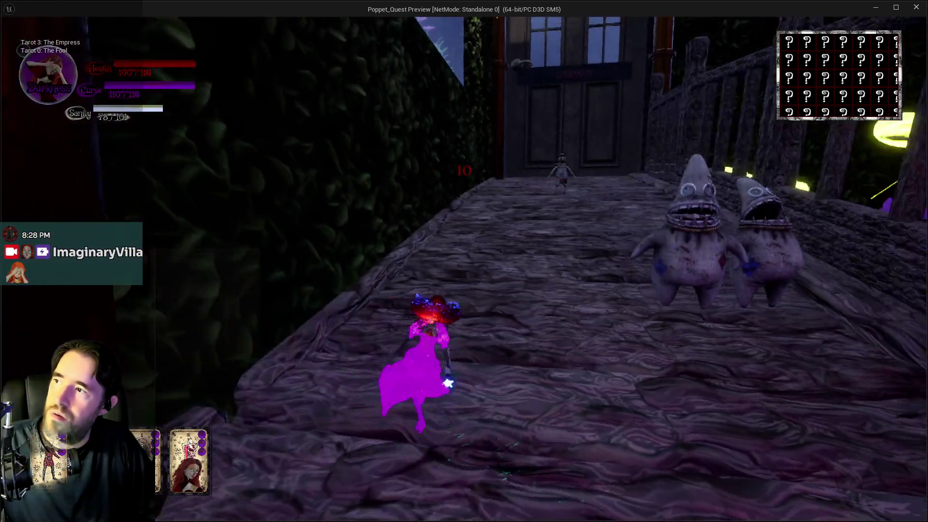
key("alt+Tab")
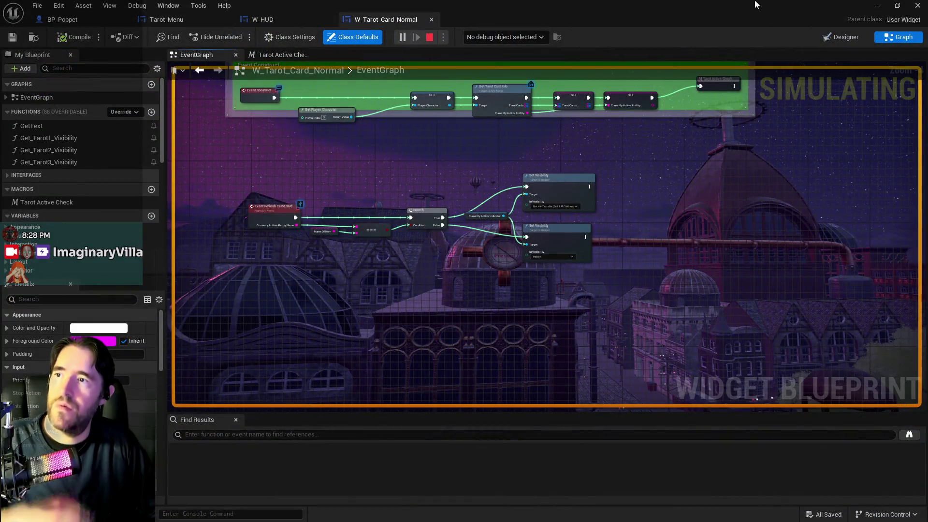
Step: Find Print String nodes in BP_Poppet and delete the one in the Hanged Man graph
left_click(86, 16)
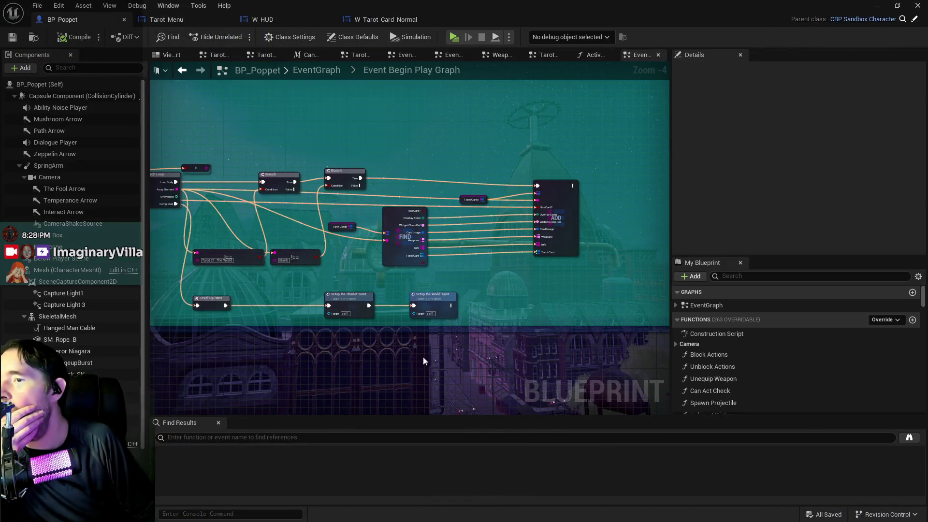
left_click(383, 436)
type("print string")
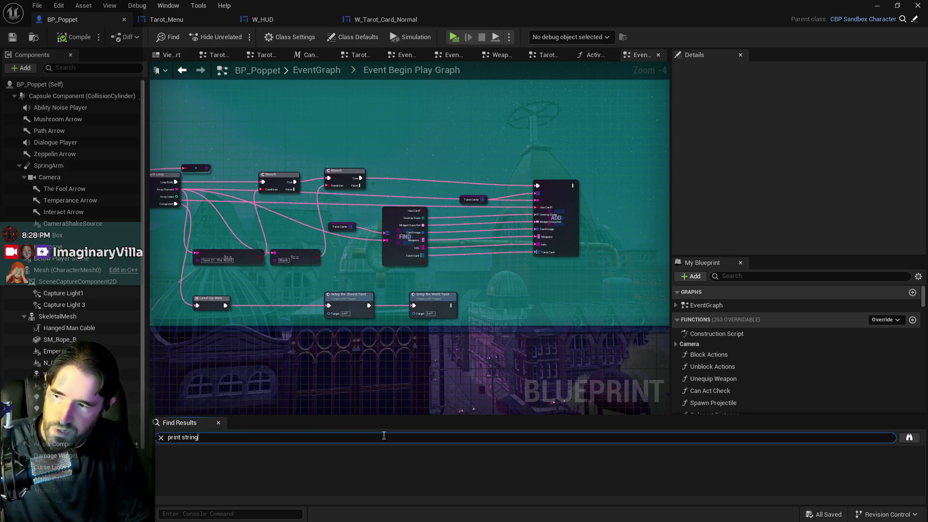
key("Return")
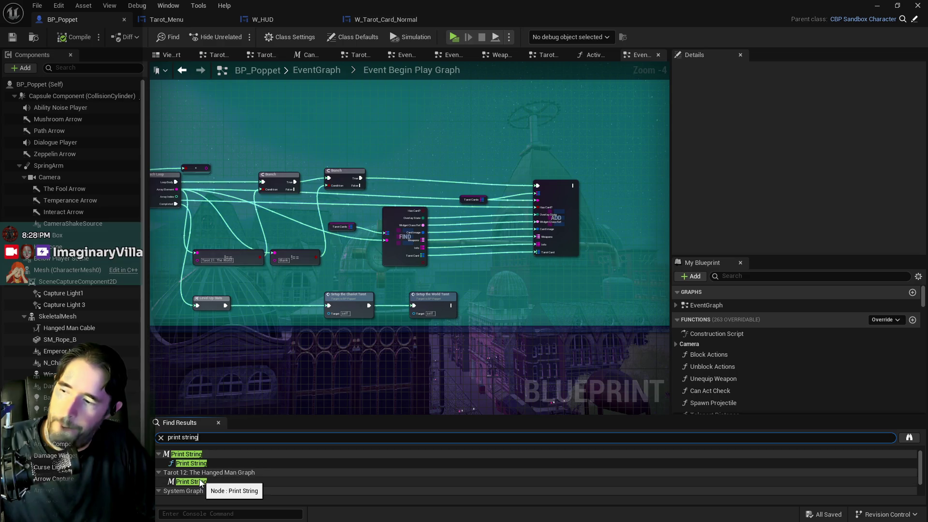
left_click(201, 482)
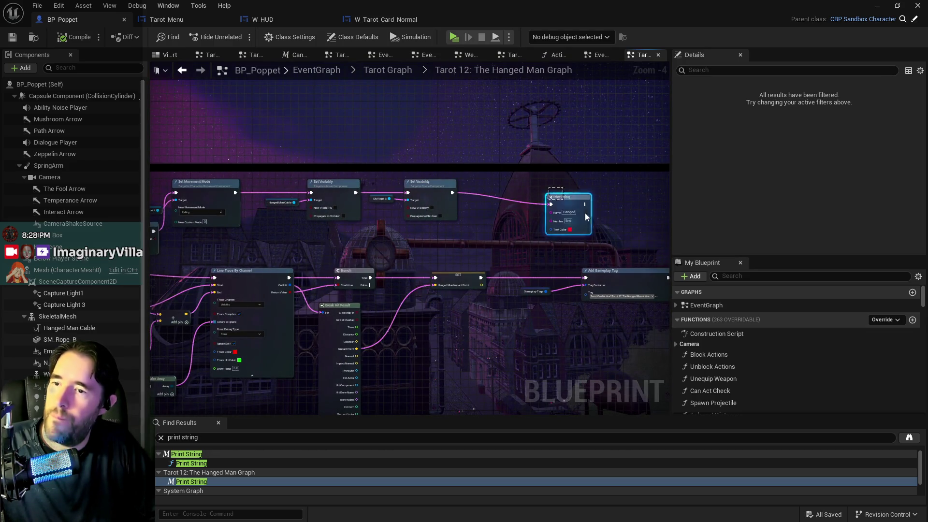
key("Delete")
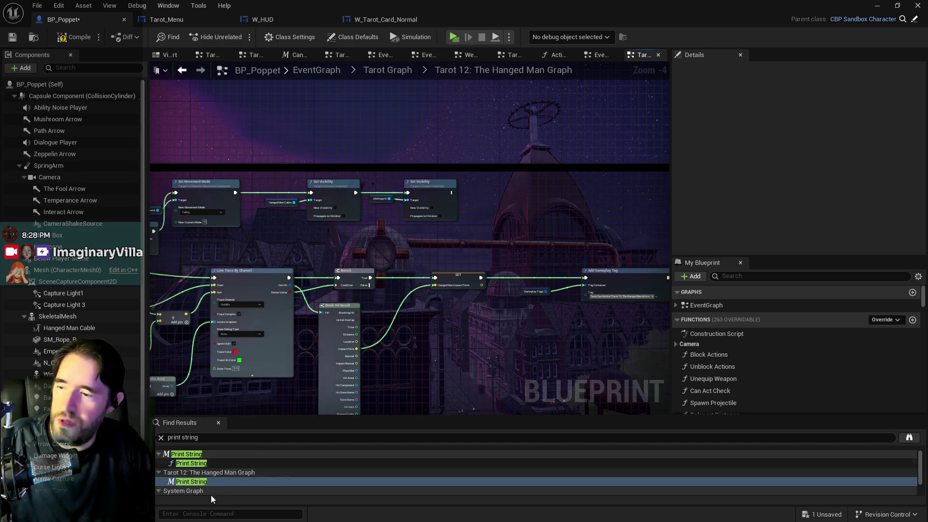
Step: Review the System Graph and Event Begin Play Graph Print String results, then open W_Tarot_Card_Normal
scroll(206, 478, "down", 1)
left_click(206, 475)
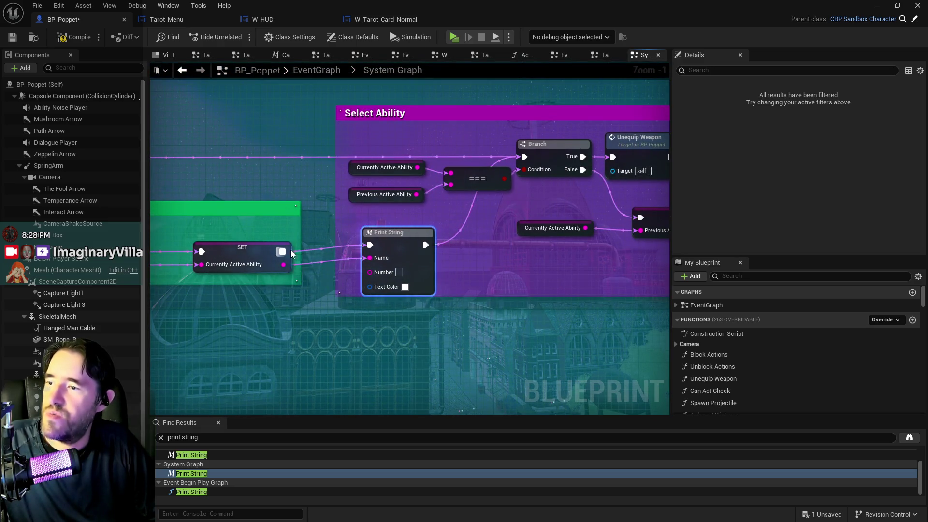
left_click(292, 253)
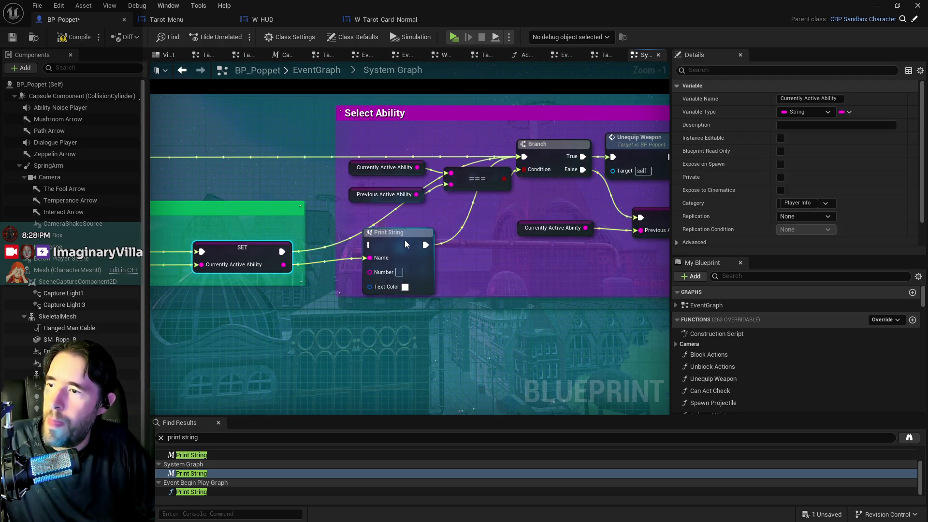
left_click_drag(406, 240, 413, 261)
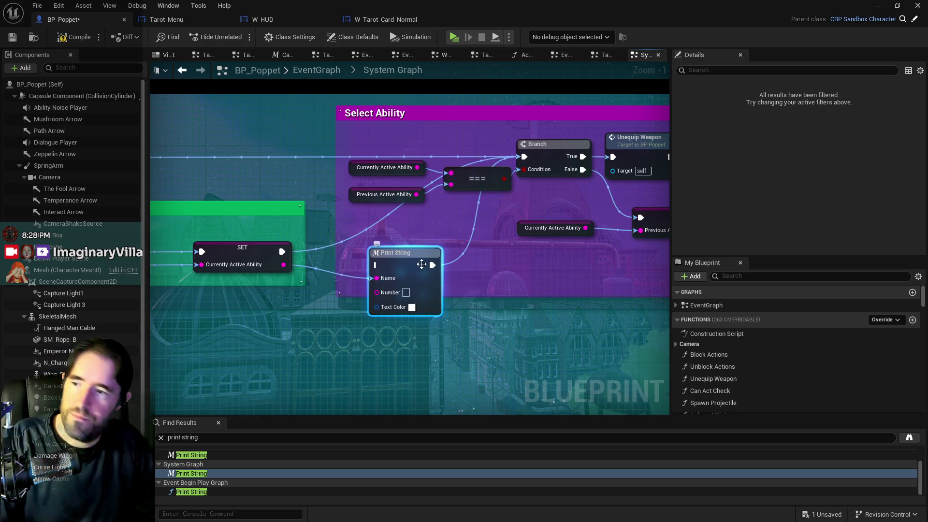
scroll(441, 261, "down", 2)
mouse_move(443, 260)
left_mouse_down()
mouse_move(279, 263)
mouse_move(218, 254)
left_mouse_up()
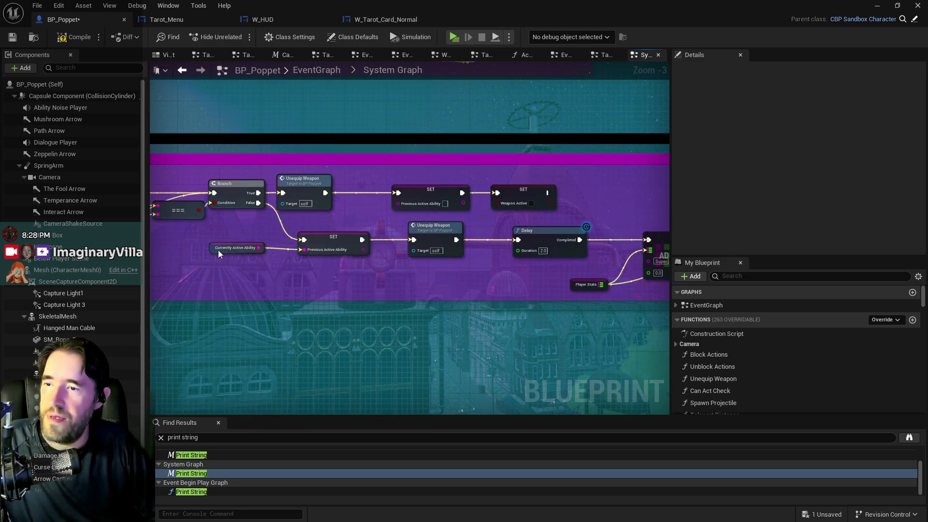
mouse_move(312, 274)
left_mouse_down()
mouse_move(322, 270)
mouse_move(290, 328)
mouse_move(266, 276)
mouse_move(320, 270)
left_mouse_up()
mouse_move(403, 264)
left_mouse_down()
mouse_move(332, 255)
mouse_move(172, 263)
mouse_move(346, 251)
left_mouse_up()
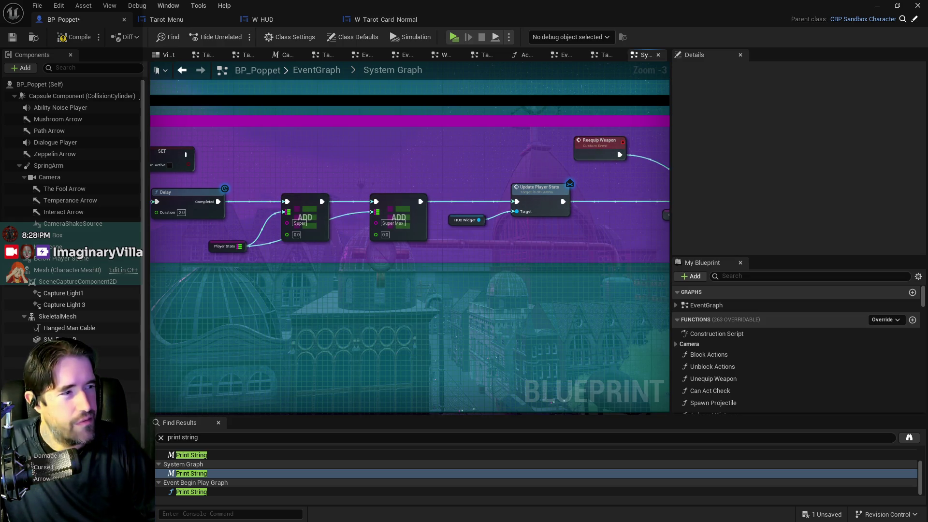
double_click(189, 493)
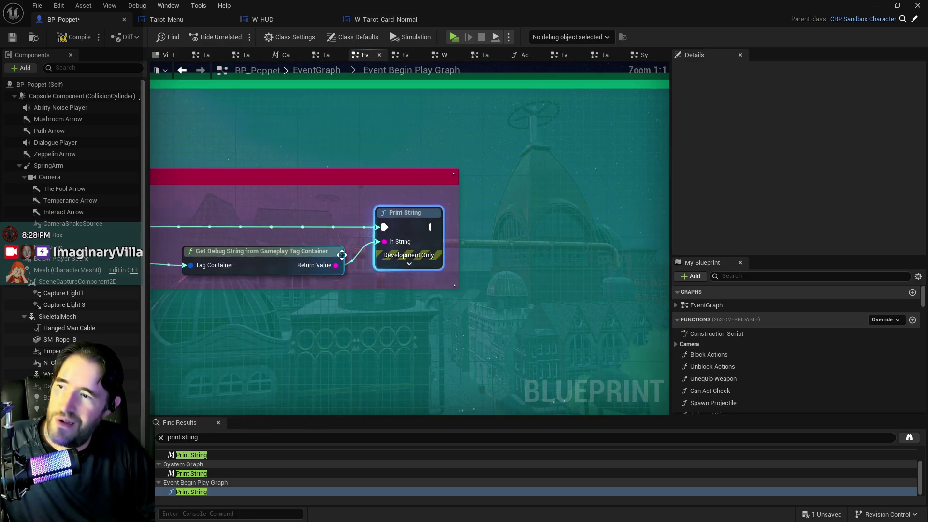
left_click(384, 22)
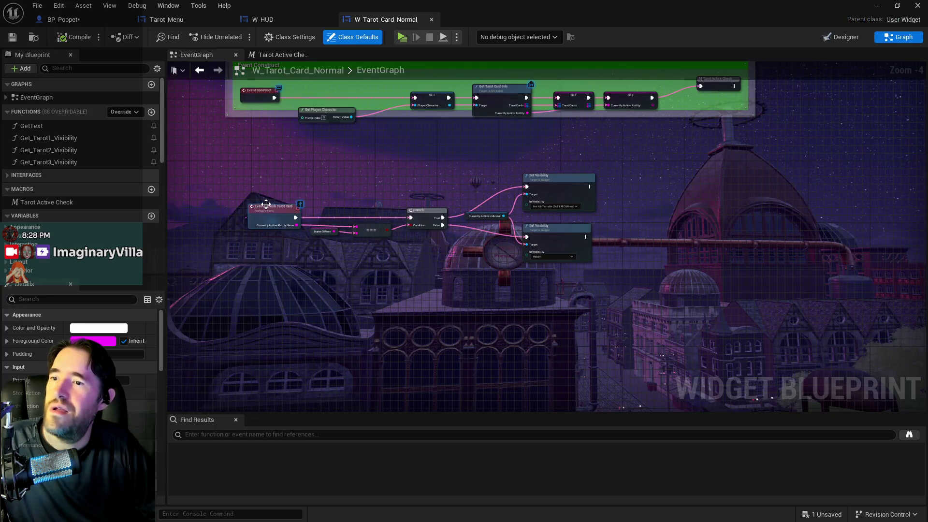
Step: Search W_Tarot_Card_Normal and W_HUD for 'print string' nodes
left_click(244, 435)
type("print string")
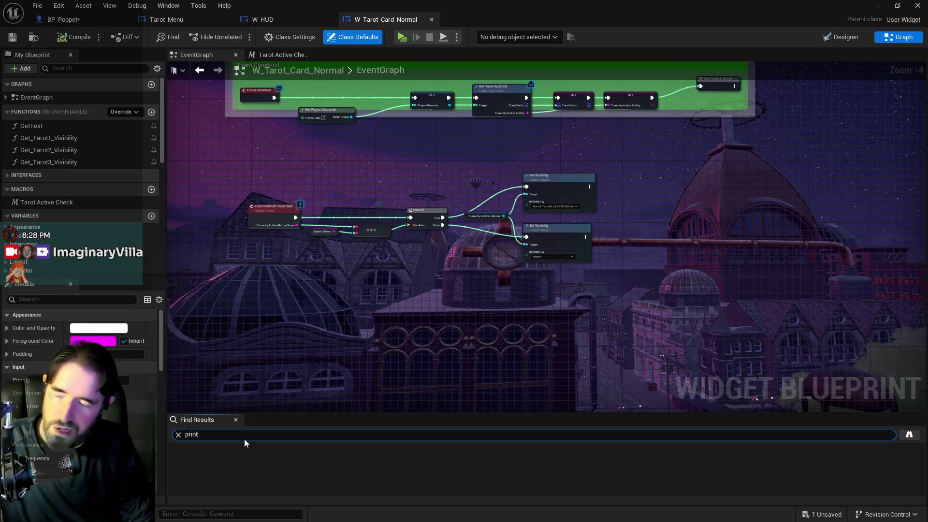
key("Return")
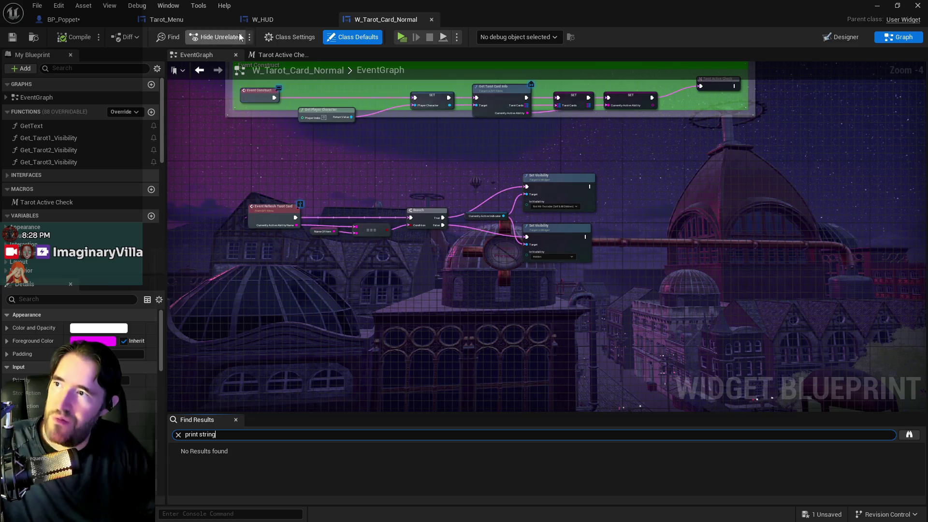
left_click(263, 19)
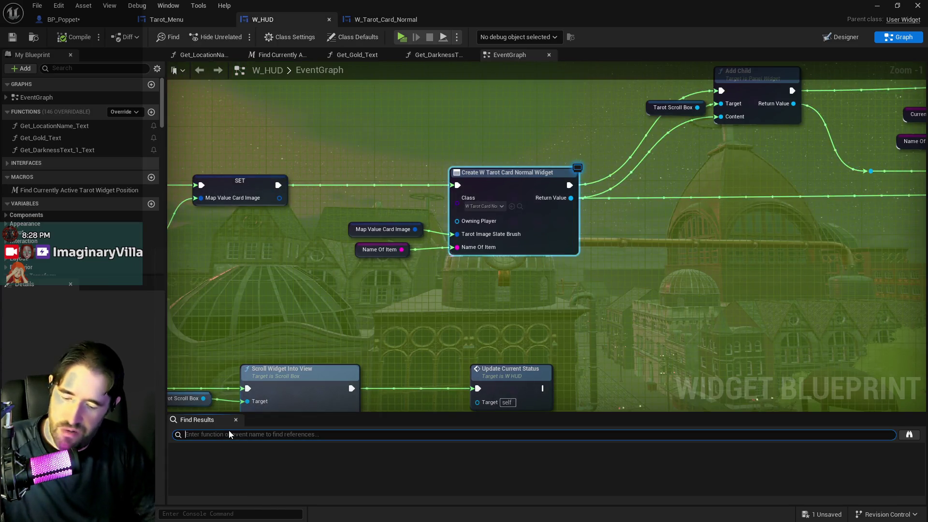
type("print string")
key("Return")
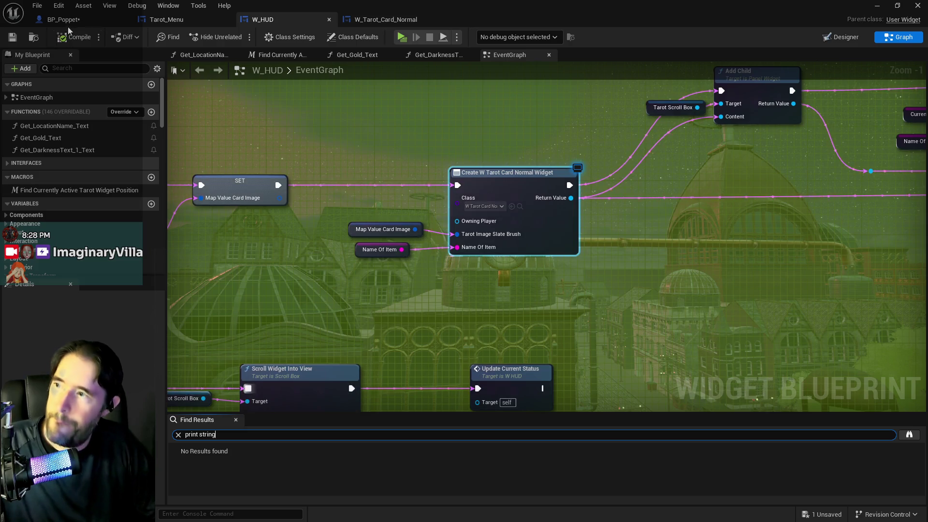
Step: Compile and save BP_Poppet, then return to the level editor
left_click(63, 19)
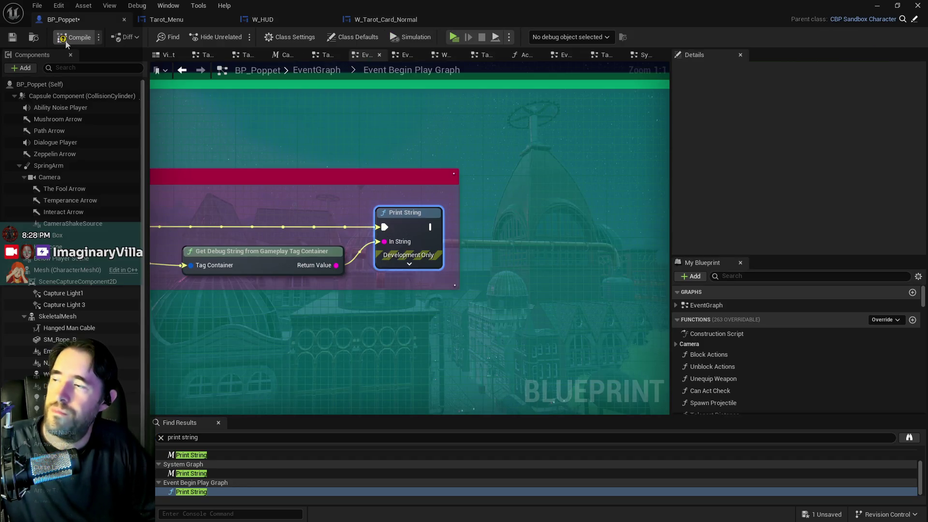
left_click(66, 42)
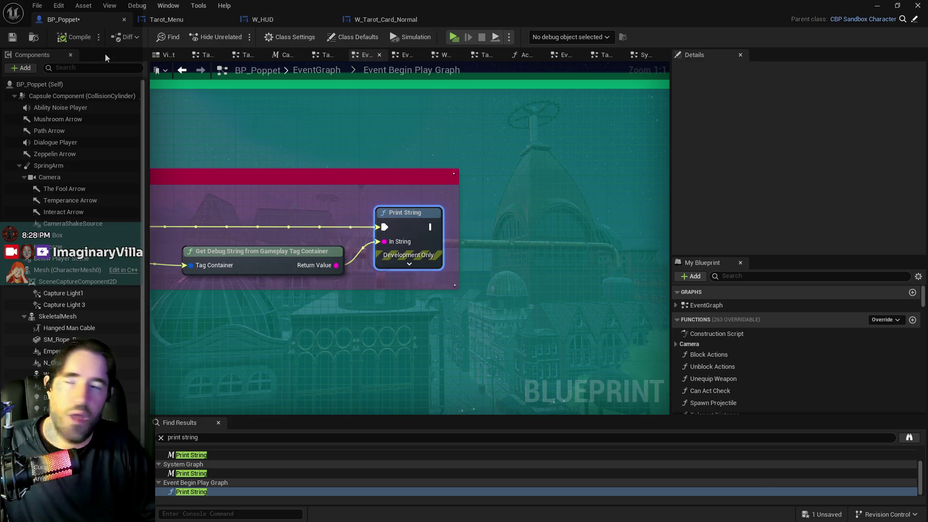
key("ctrl+s")
key("alt+Tab")
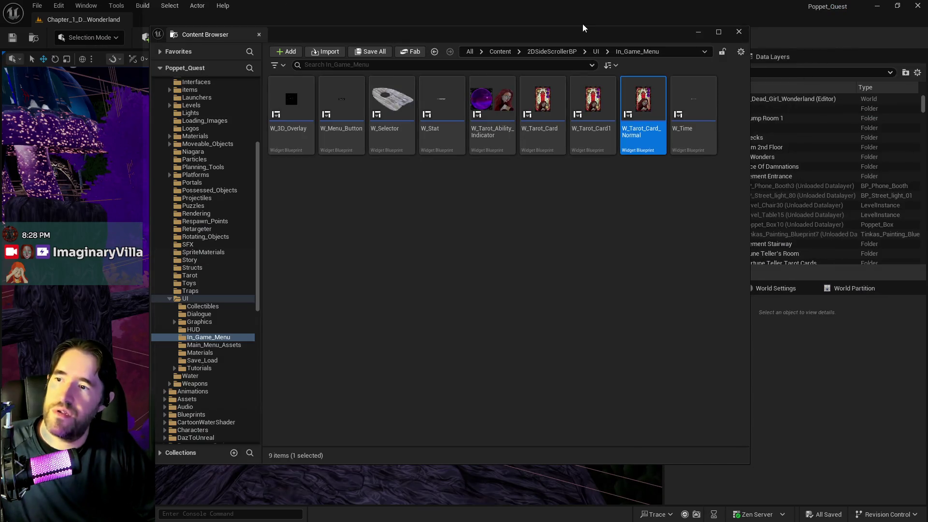
Step: Fly the camera to the wooden bridge and open the water actor's blueprint, BP_CartoonWater_Lake
key("ctrl+space")
key("w")
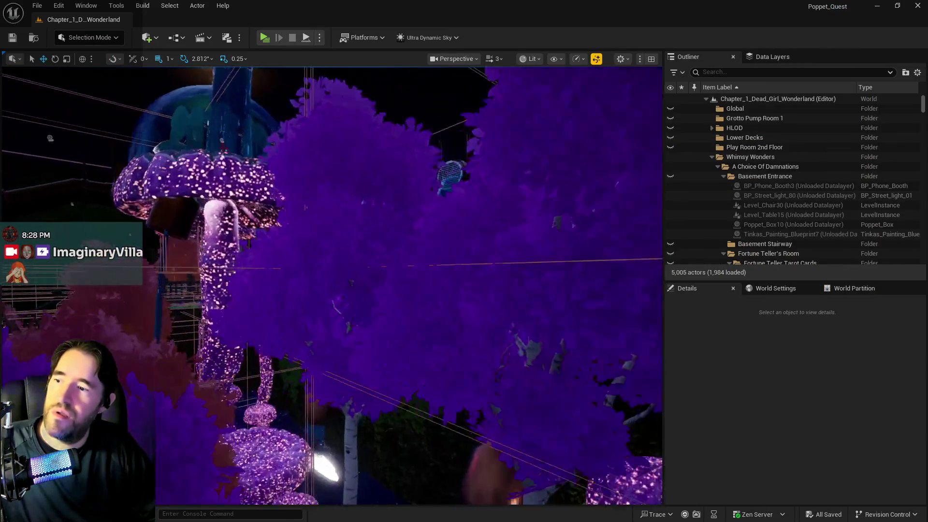
key("w")
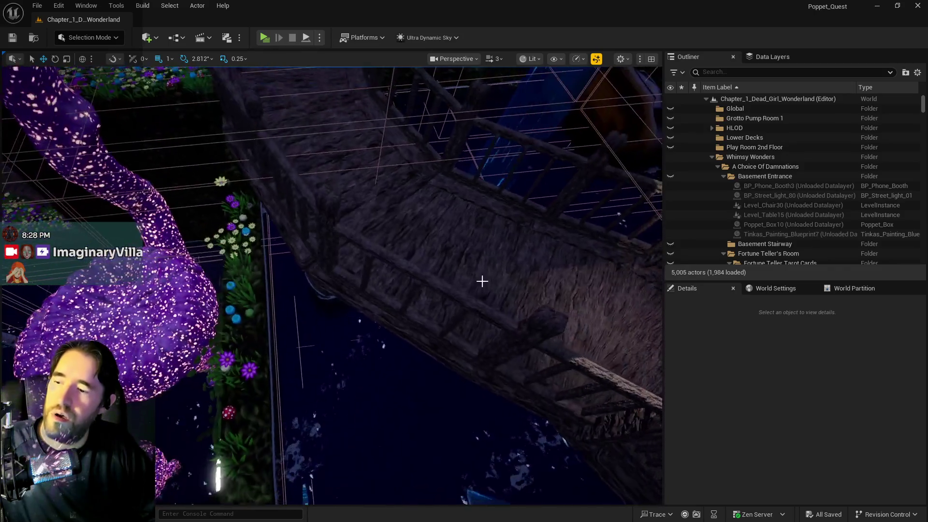
left_click(357, 350)
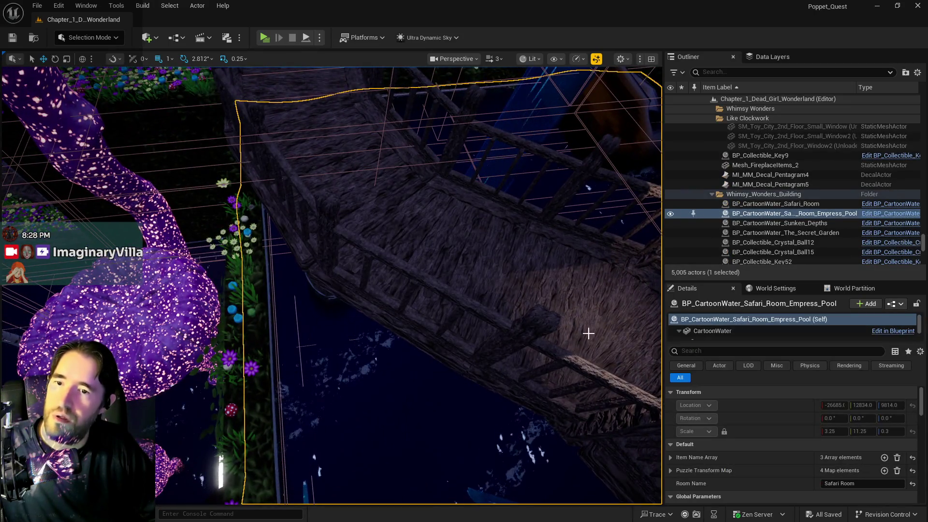
left_click(869, 213)
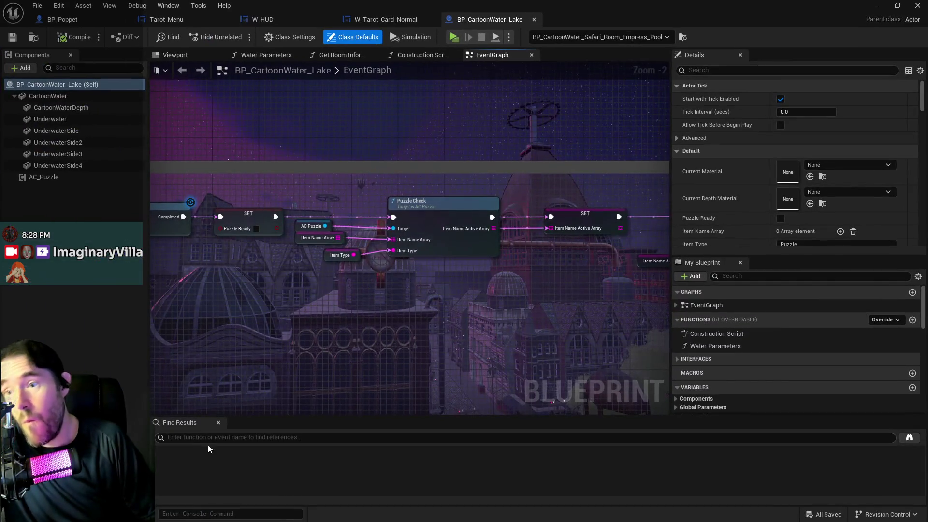
Step: Find 'print string' in BP_CartoonWater_Lake and delete the first Print String with Get Actor Transform
left_click(240, 437)
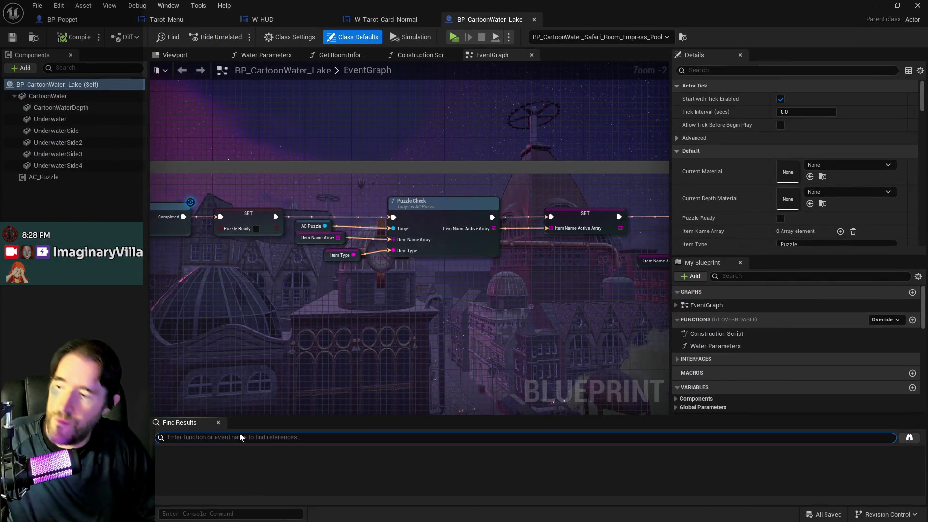
type("print string")
key("Return")
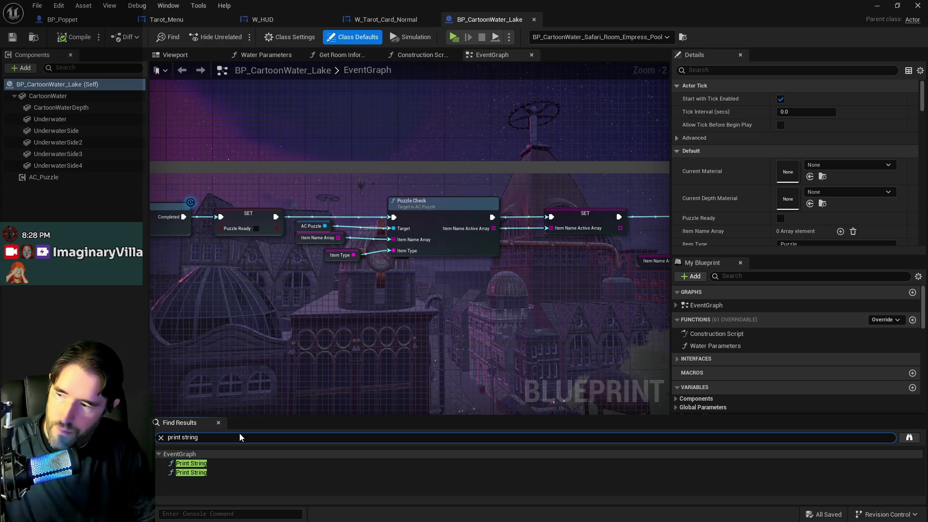
left_click(219, 463)
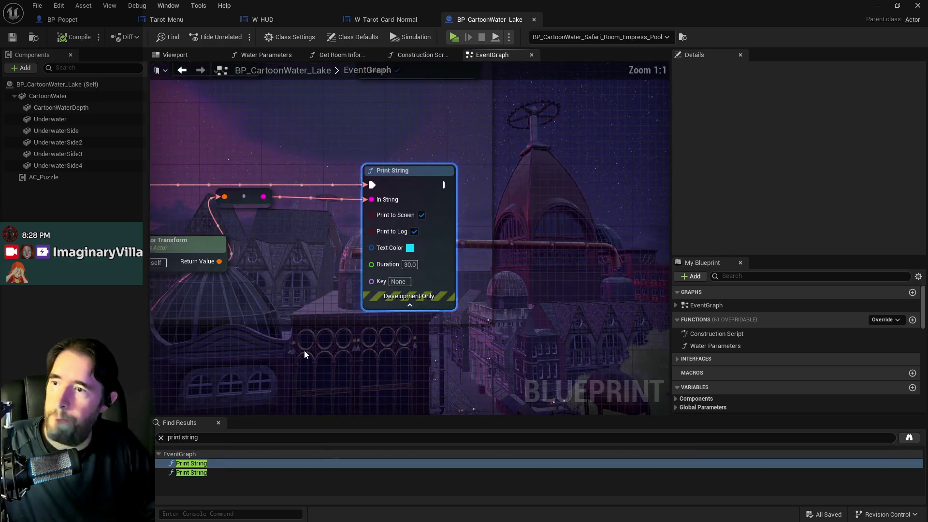
left_click_drag(322, 346, 461, 320)
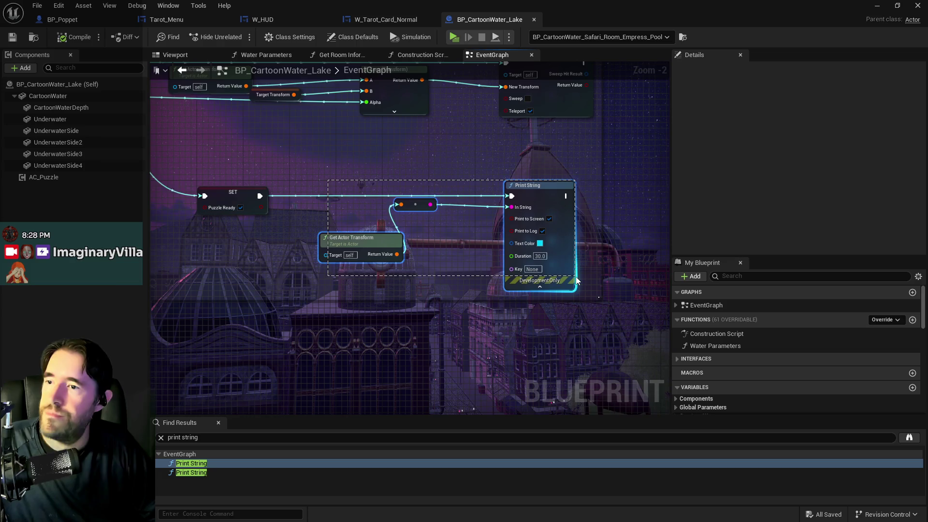
key("Delete")
Step: Wire Event Start Puzzle directly into Delay, delete the leftover Print String, then compile and save
left_click(181, 473)
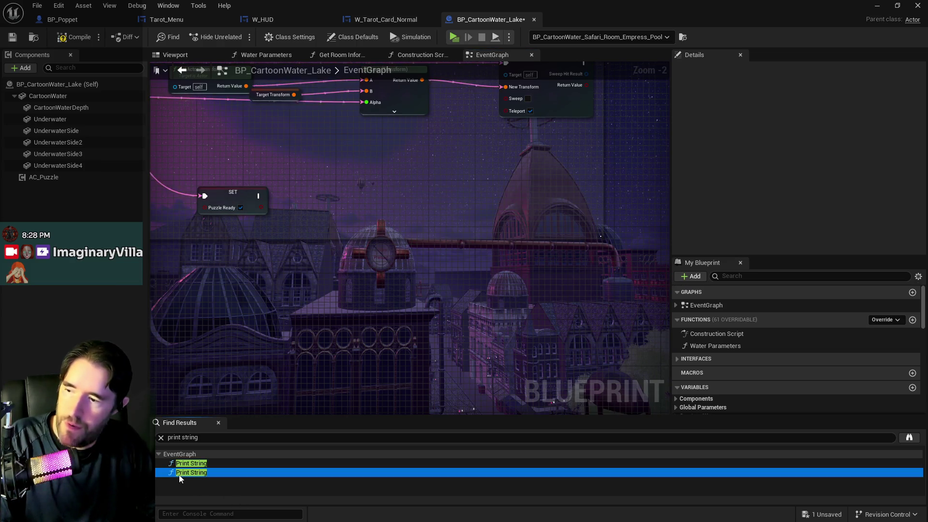
scroll(316, 241, "up", 2)
left_click_drag(335, 144, 496, 145)
left_click(402, 169)
key("Delete")
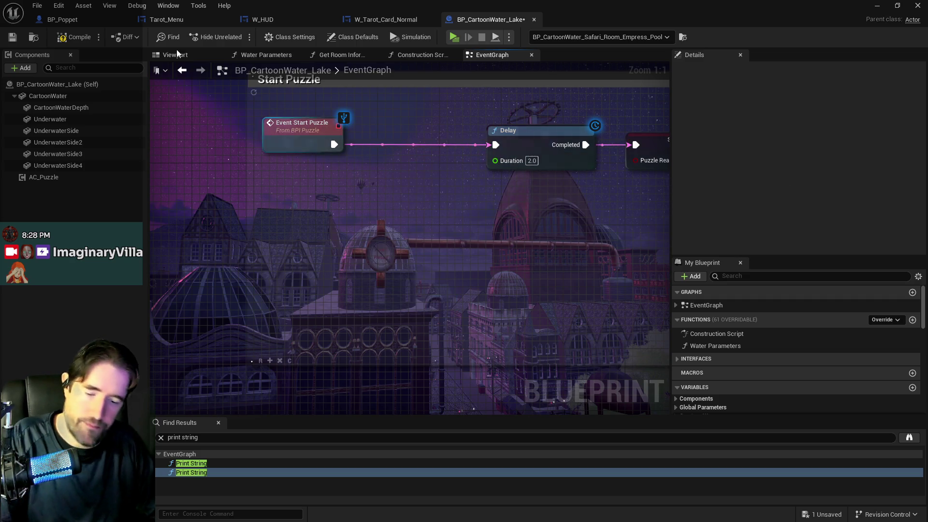
key("F7")
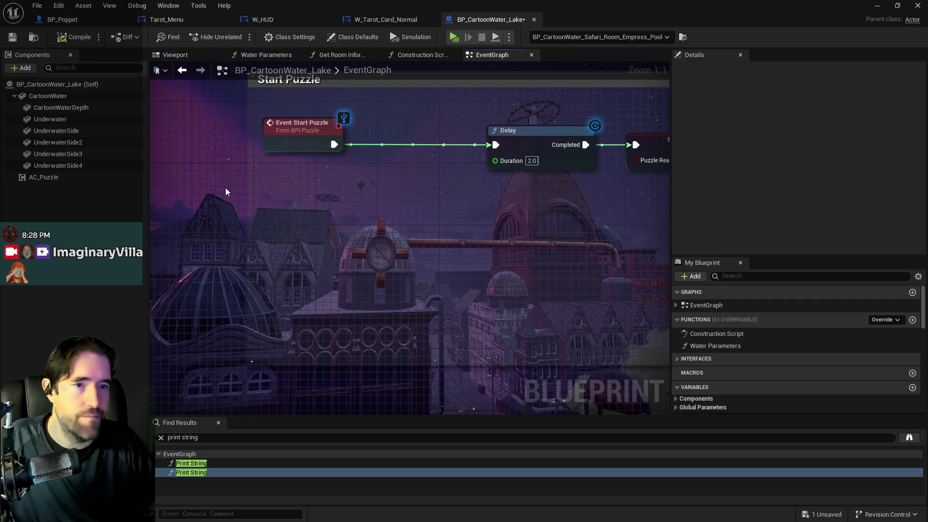
key("ctrl+s")
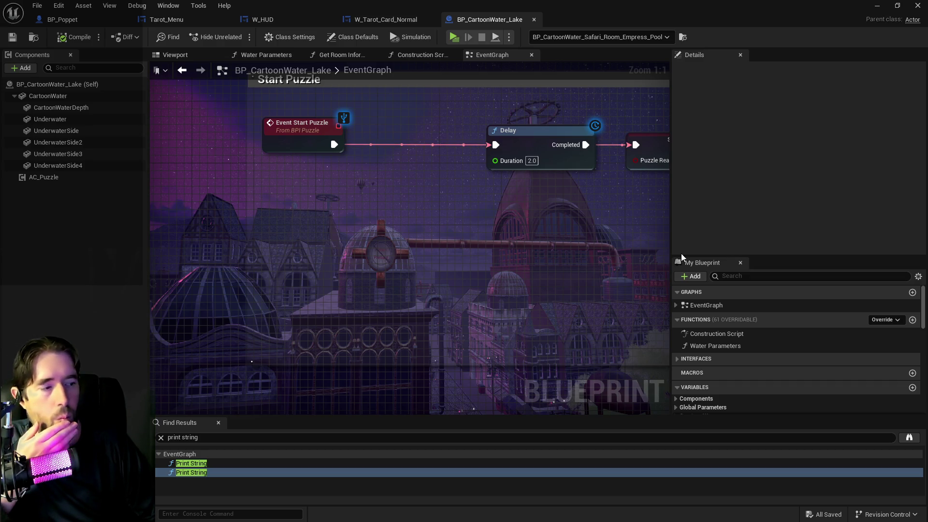
Step: Fly down to the Empress Pool walkway, move the water window aside and bring Tarot_Menu onscreen
key("alt+Tab")
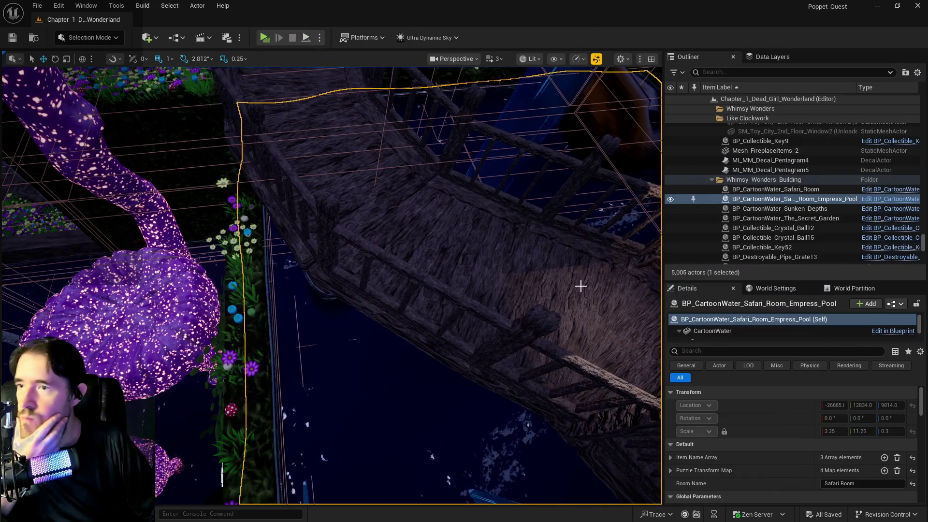
key("w")
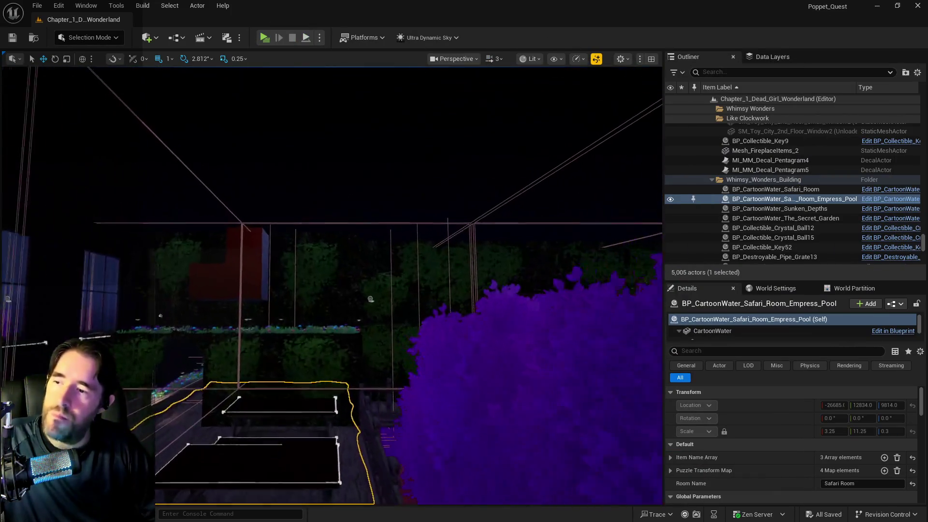
key("w")
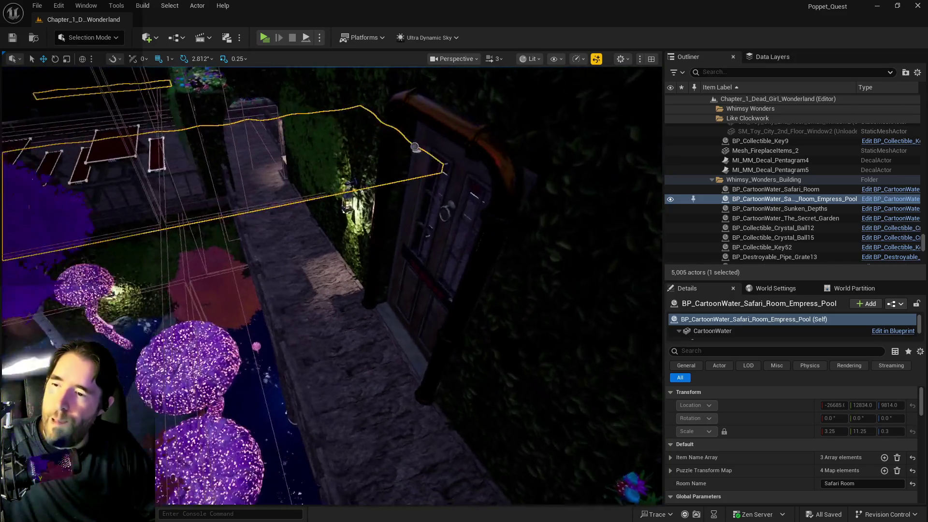
key("w")
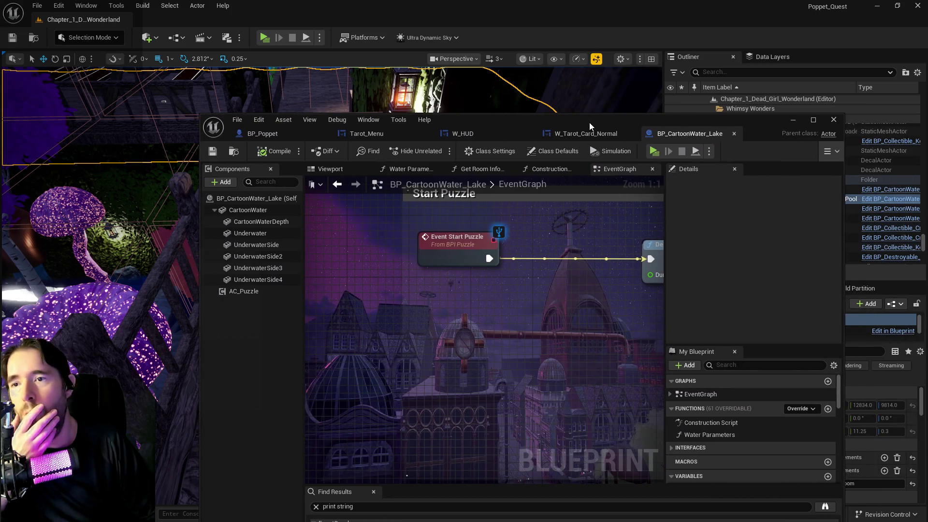
mouse_move(590, 123)
left_mouse_down()
mouse_move(577, 121)
mouse_move(927, 130)
left_mouse_up()
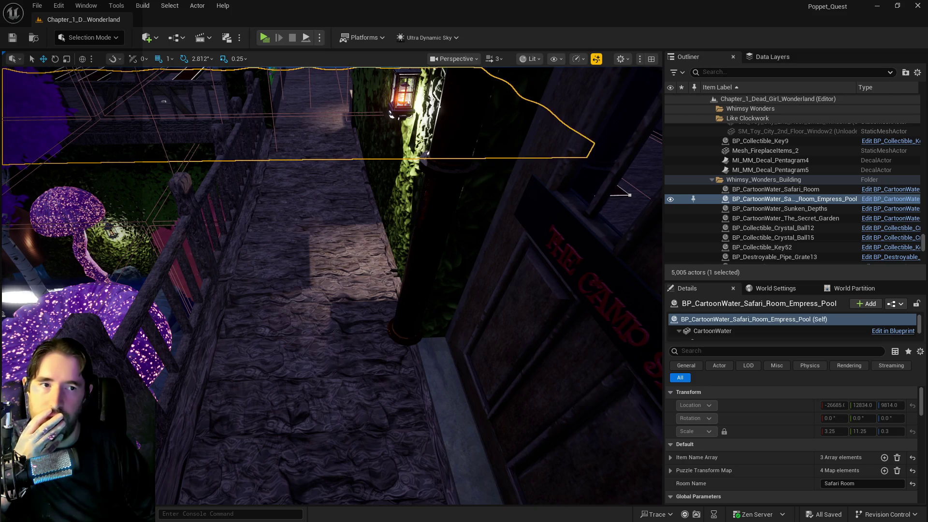
left_click_drag(927, 112, 225, 102)
Step: Maximize the Tarot_Menu editor and select the W_Tarot_Info ability box in the layout
double_click(224, 101)
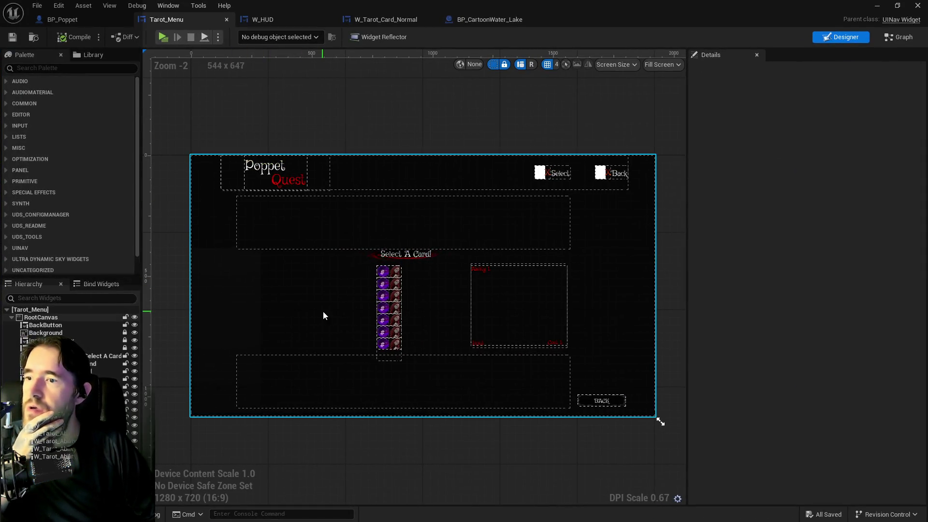
scroll(363, 295, "up", 6)
scroll(411, 272, "down", 3)
left_click_drag(533, 206, 422, 181)
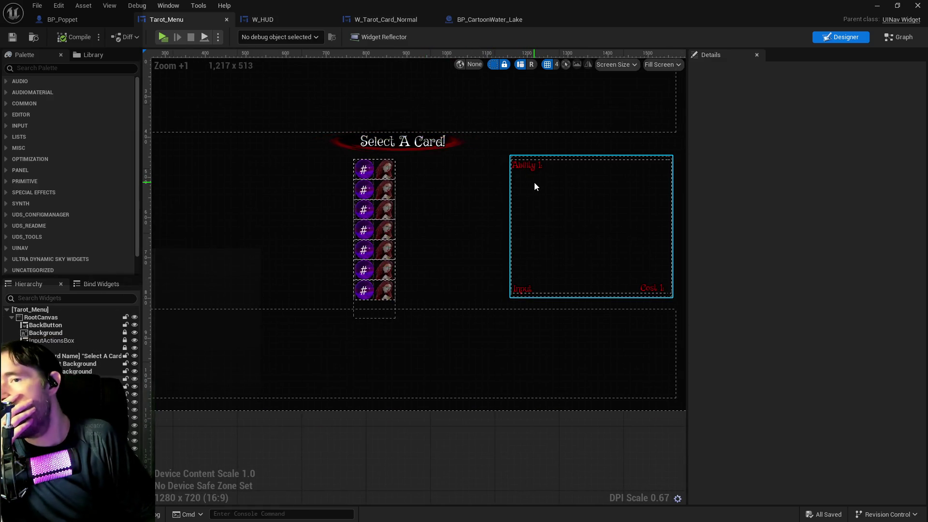
left_click(540, 230)
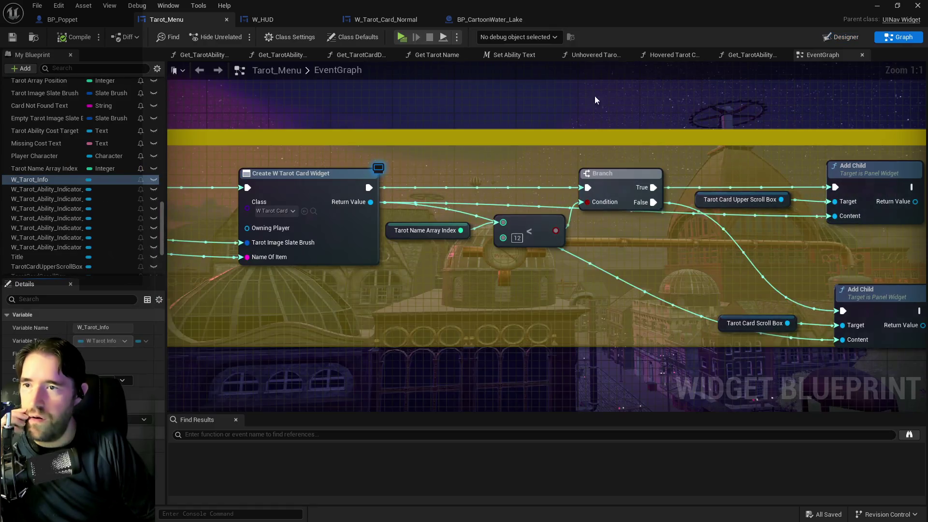
Step: Look over the On Construct and Ability Select comment blocks, then go back to the Designer
scroll(495, 212, "down", 6)
left_click_drag(438, 237, 561, 149)
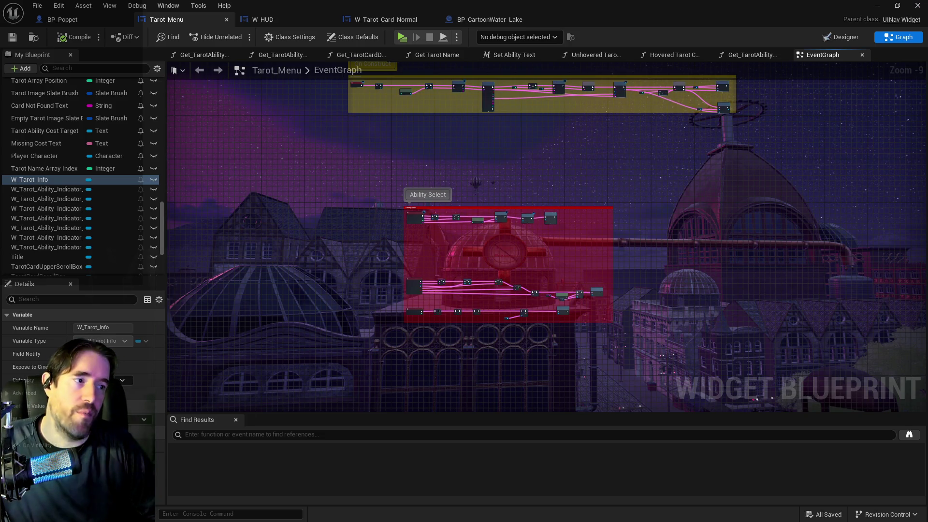
scroll(444, 262, "down", 1)
scroll(444, 262, "up", 3)
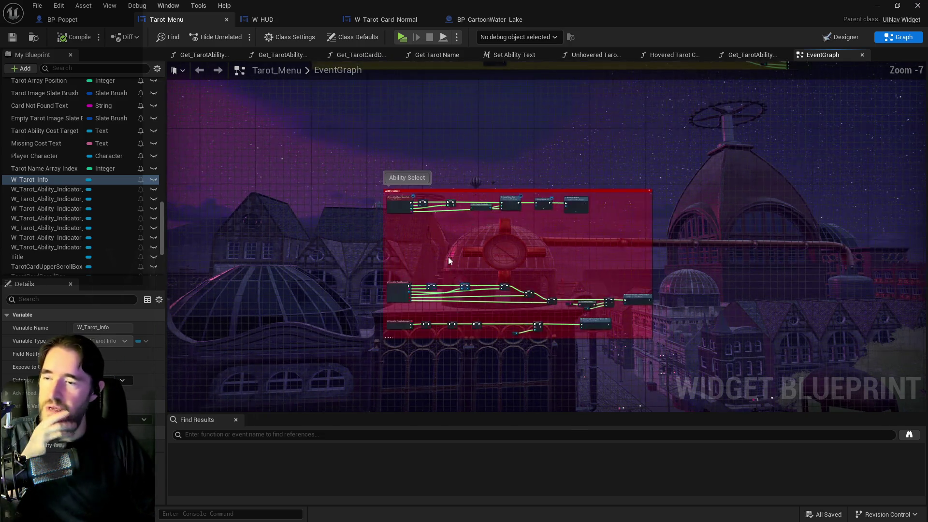
left_click_drag(361, 95, 375, 251)
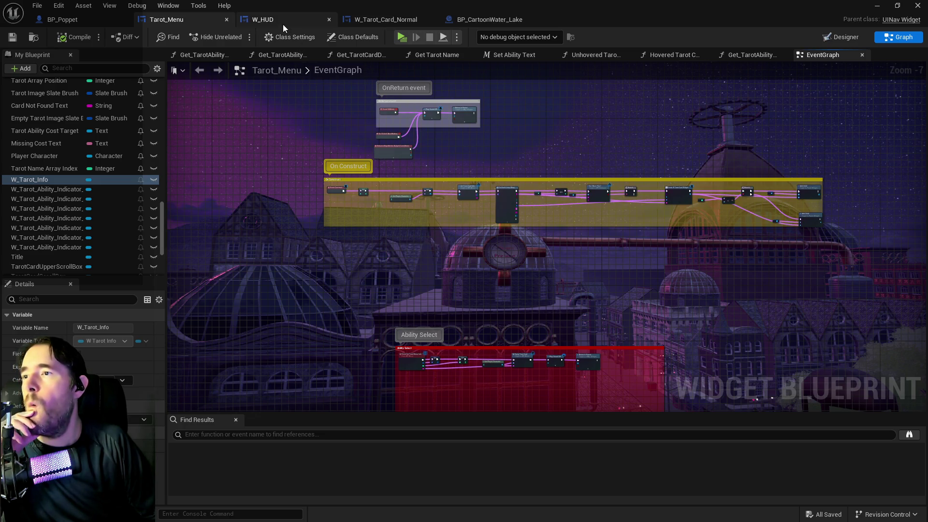
left_click(828, 40)
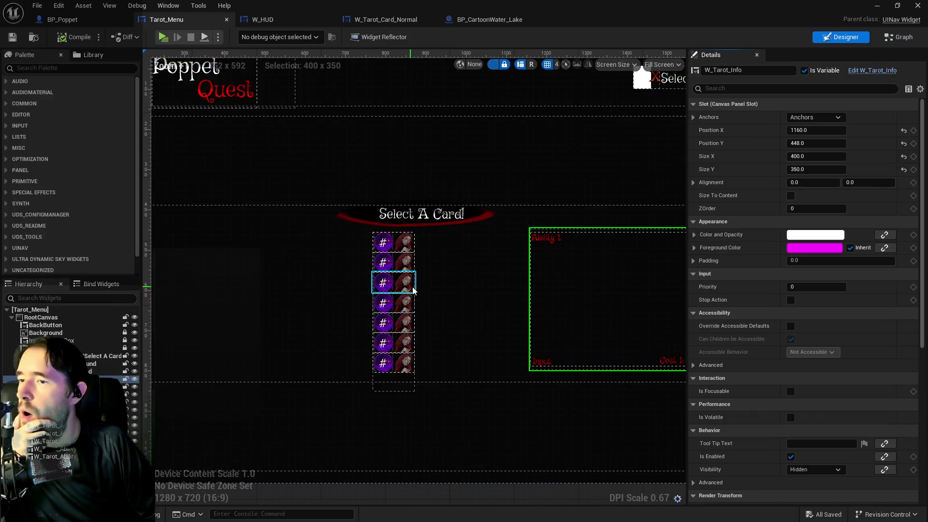
Step: Drag the VerticalBox_0 card column to the left side, ending at Position X -768.96, Y -132.54
left_click(414, 389)
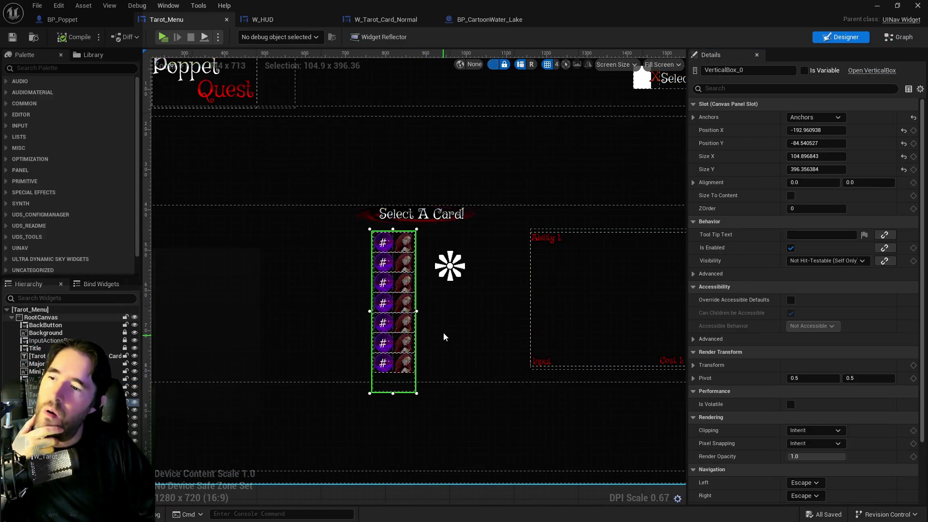
scroll(414, 393, "down", 1)
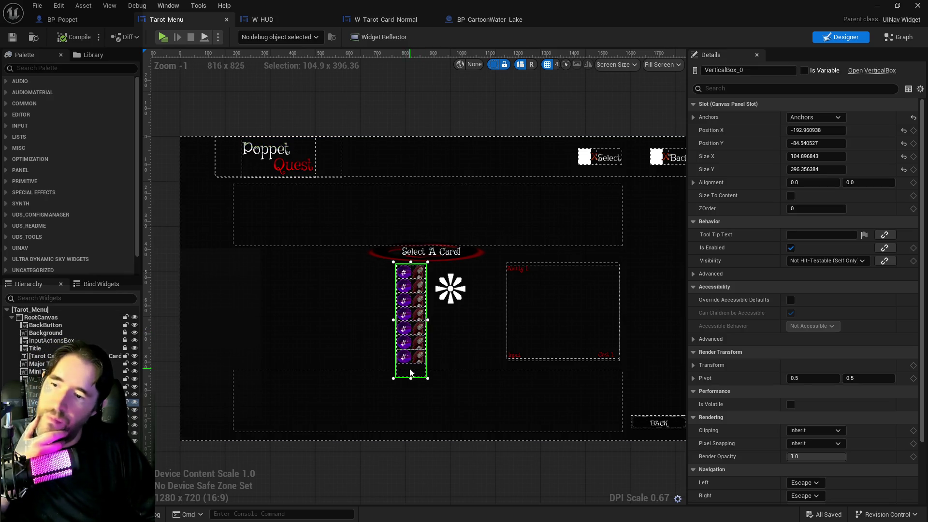
left_click_drag(409, 373, 248, 362)
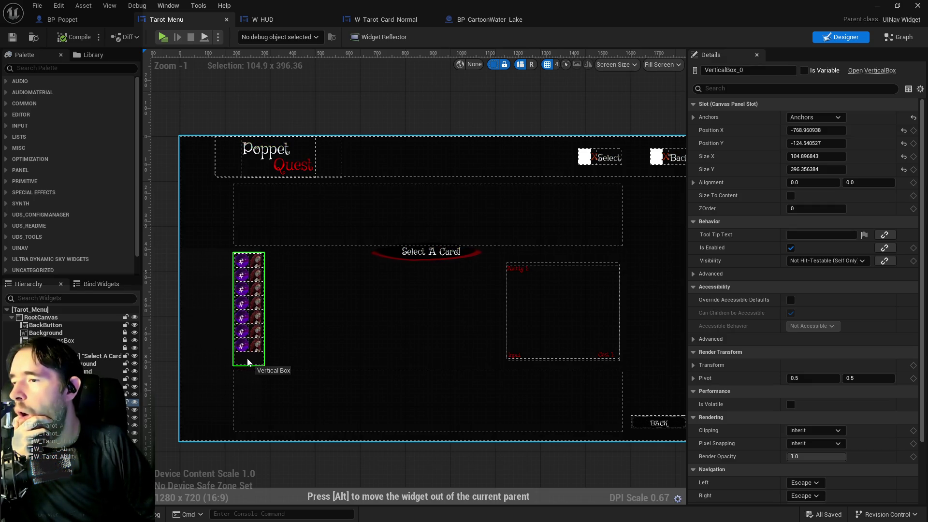
left_click_drag(248, 360, 250, 362)
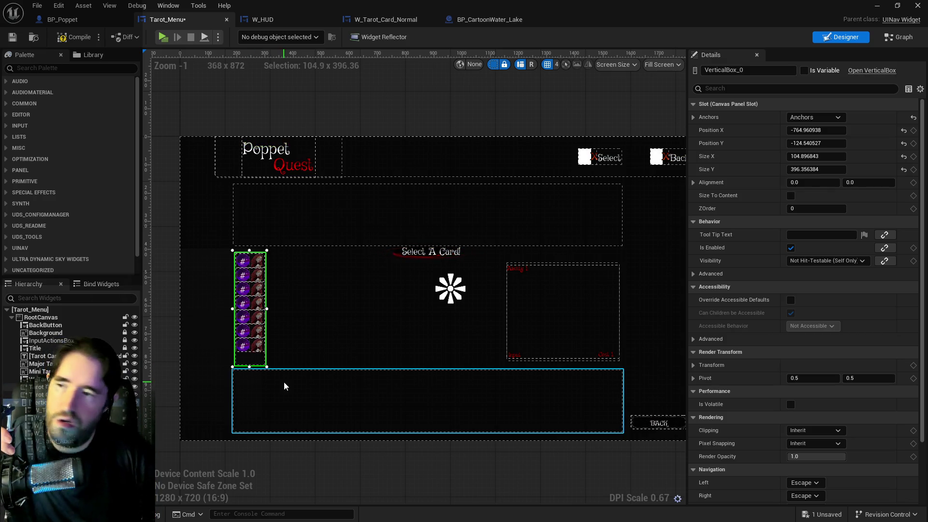
scroll(243, 367, "up", 3)
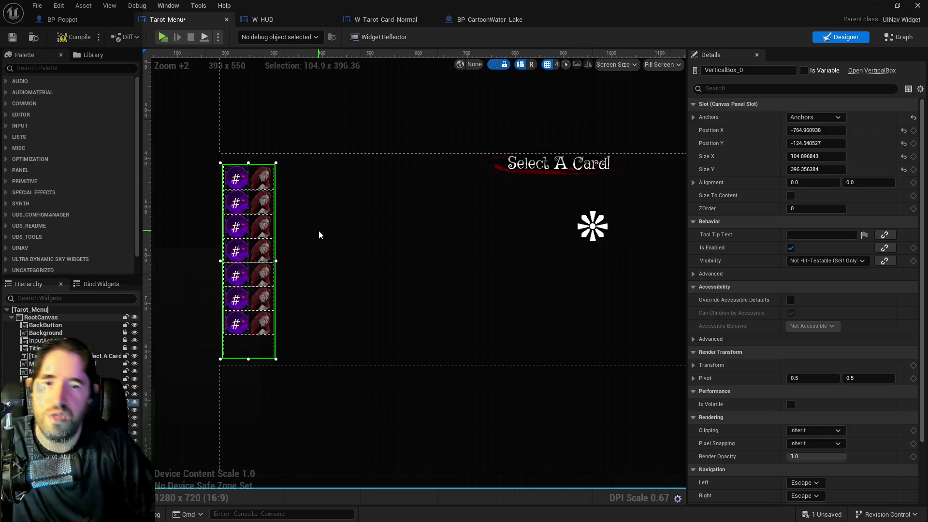
scroll(331, 239, "down", 3)
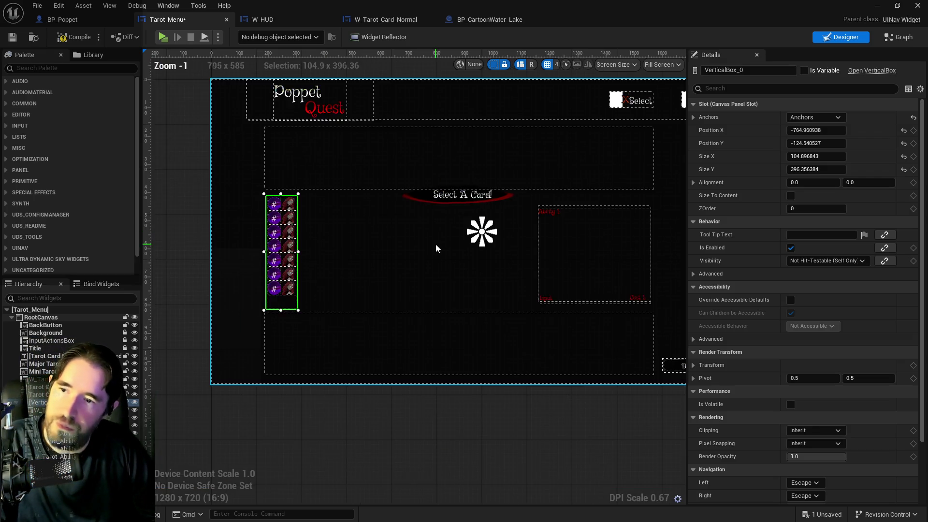
left_click_drag(436, 248, 362, 216)
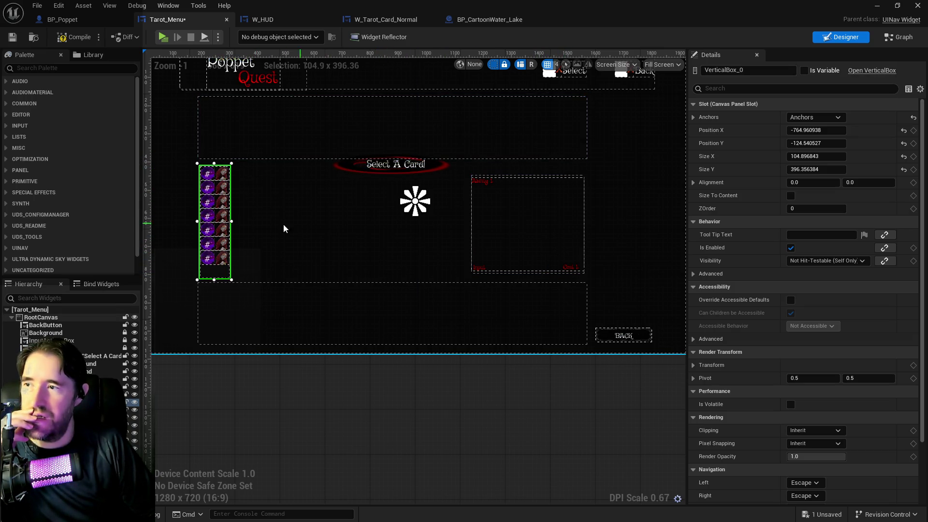
left_click_drag(224, 277, 331, 276)
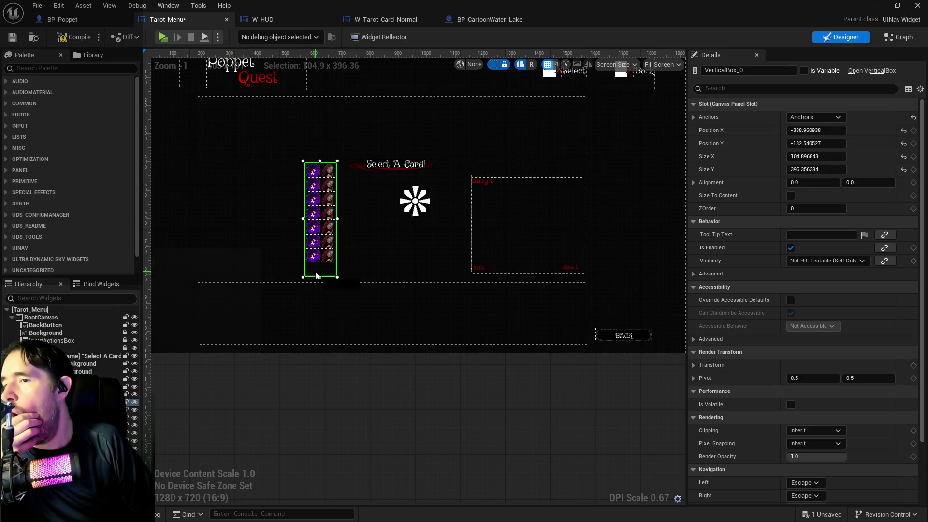
left_click_drag(316, 276, 320, 269)
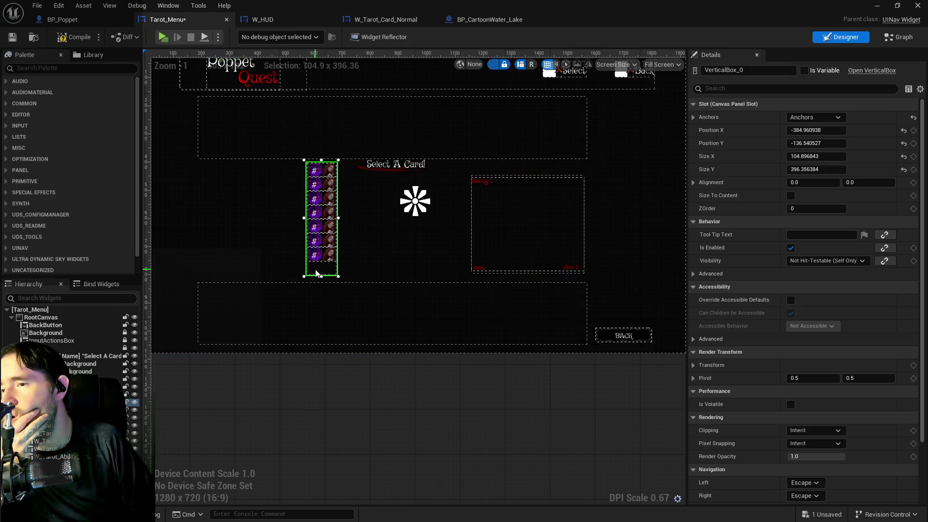
left_click_drag(317, 274, 209, 275)
Step: Shorten the ability indicator column by resizing it from its top edge
scroll(174, 286, "up", 1)
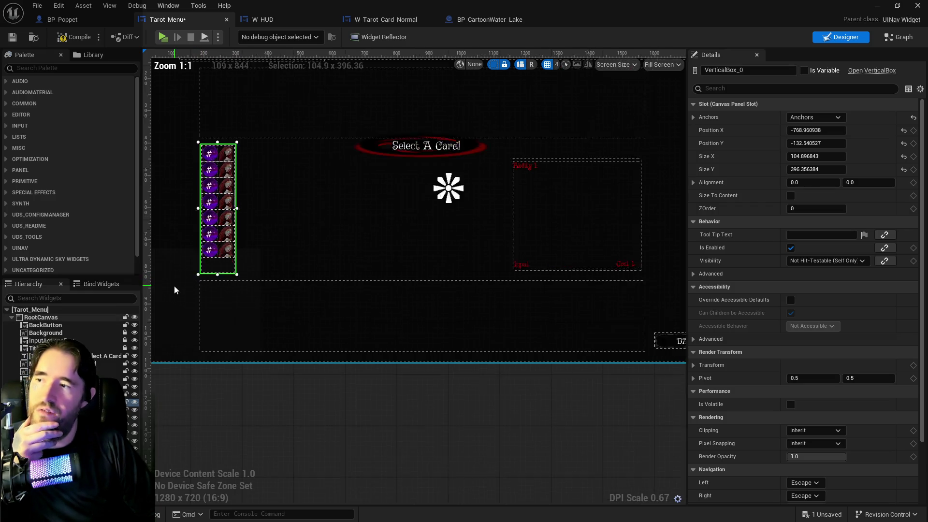
scroll(175, 287, "down", 1)
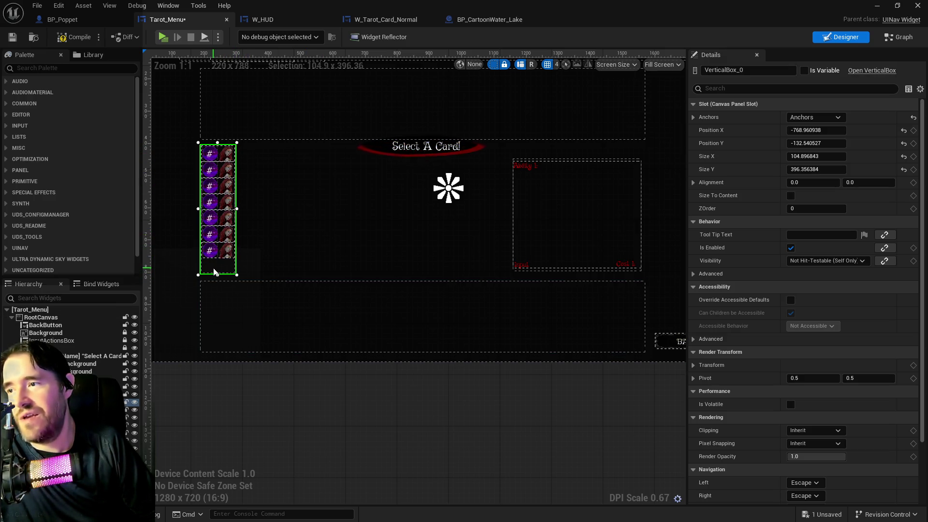
mouse_move(213, 270)
left_mouse_down()
mouse_move(216, 289)
mouse_move(220, 268)
left_mouse_up()
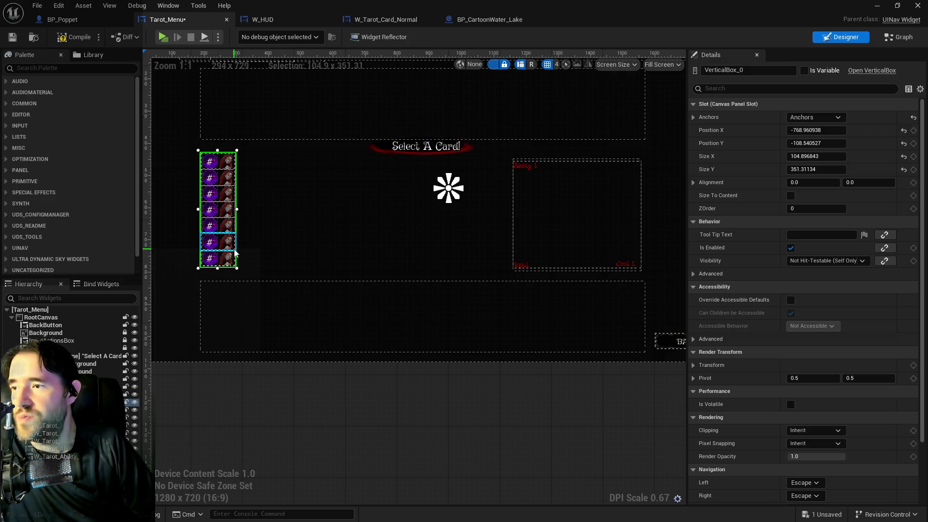
Step: Check the individual indicators, then shift the column to Position Y -116.54, Size Y 358.82
left_click(238, 259)
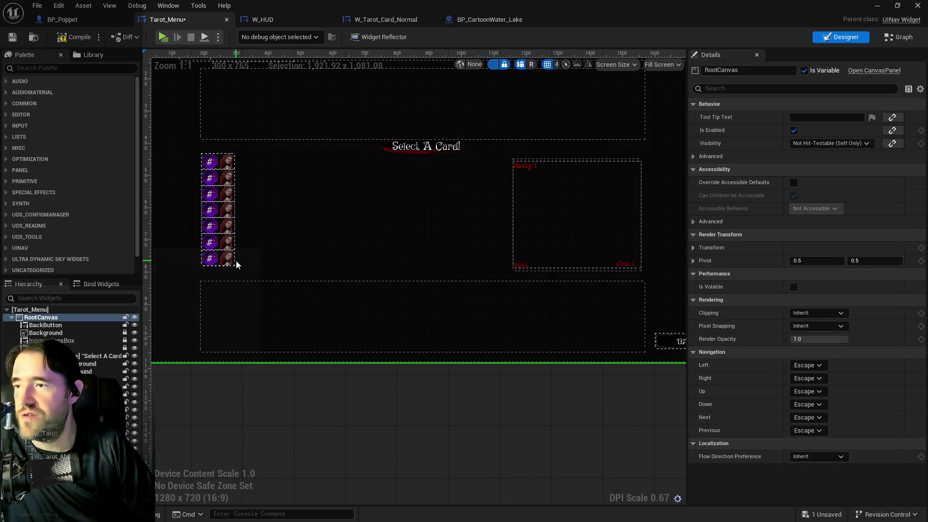
left_click(235, 265)
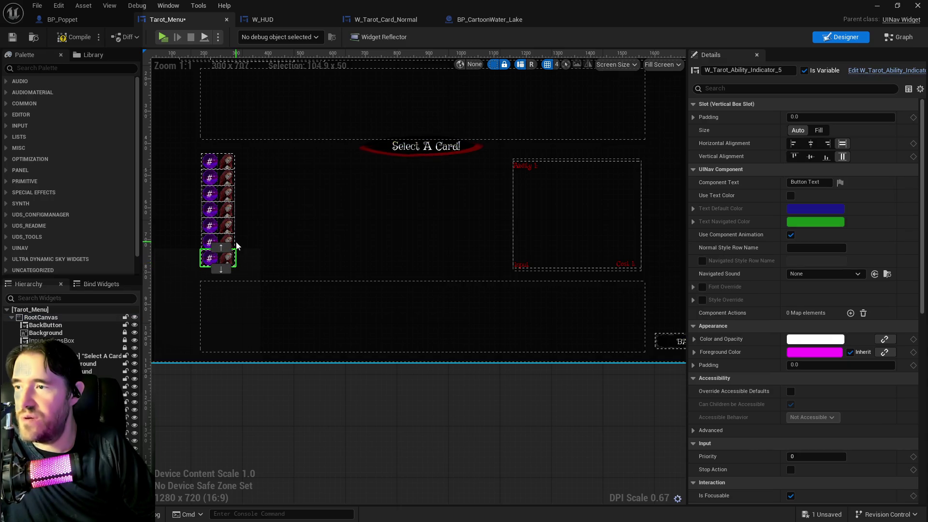
left_click(237, 247)
left_click(236, 246)
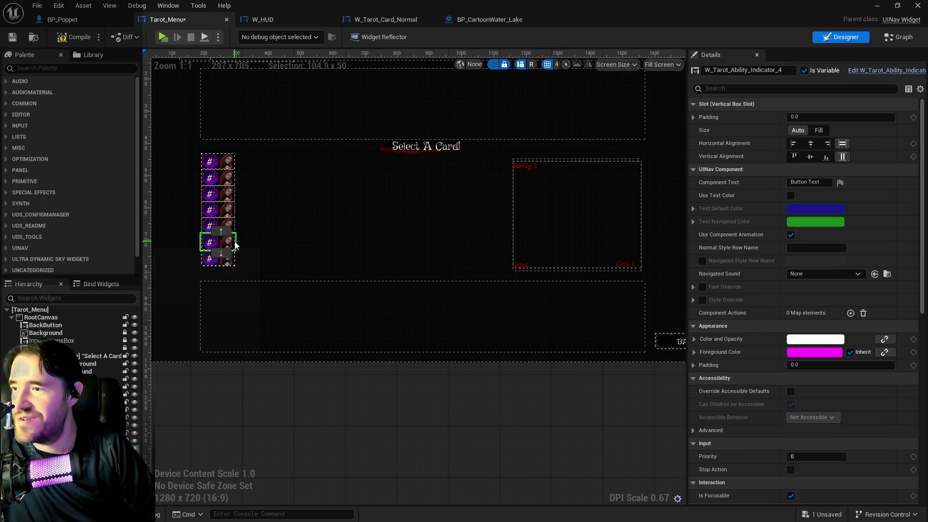
left_click(218, 269)
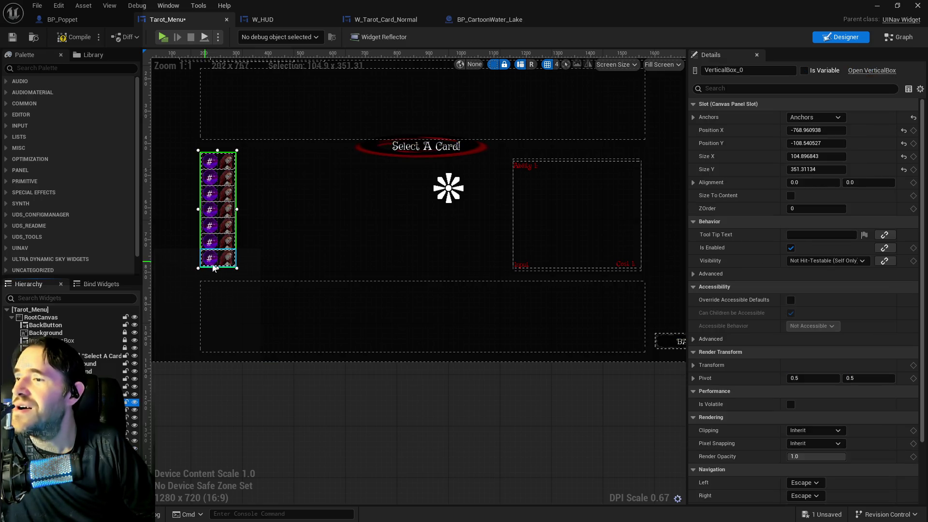
left_click(241, 263)
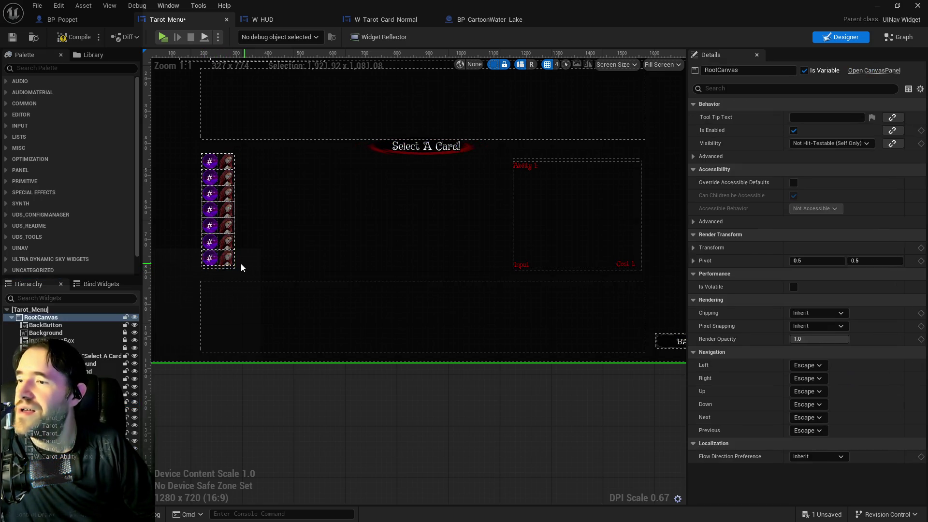
left_click(226, 267)
left_click_drag(227, 270, 229, 269)
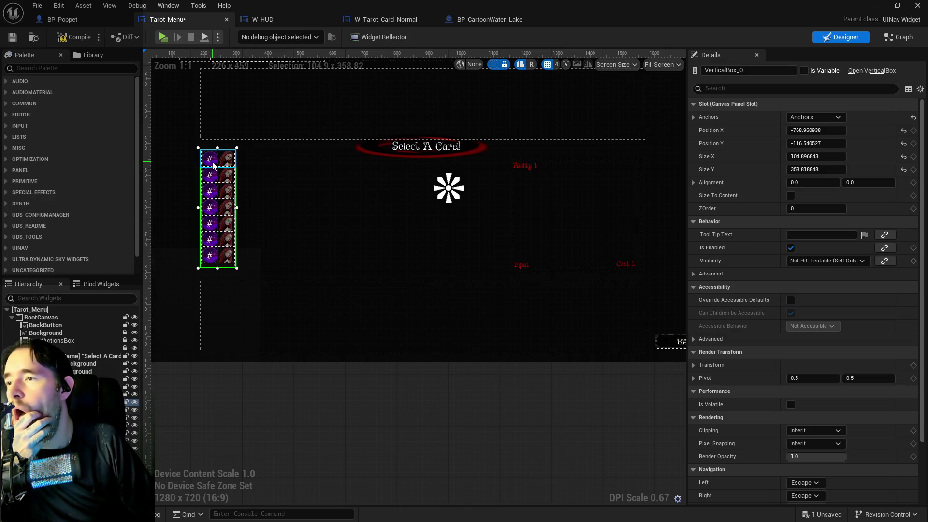
Step: Move W_Tarot_Ability_Indicator_0 up into the first slot of the indicator column
left_click(214, 166)
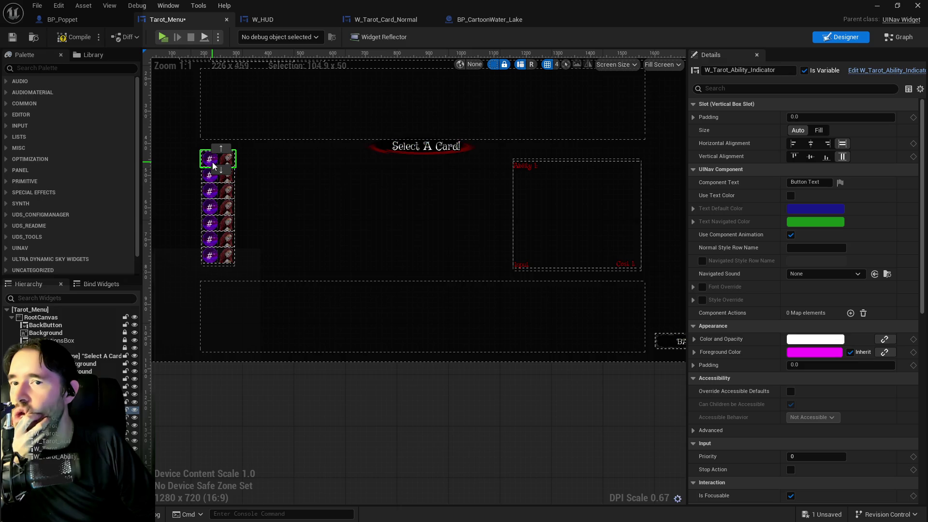
left_click(209, 177)
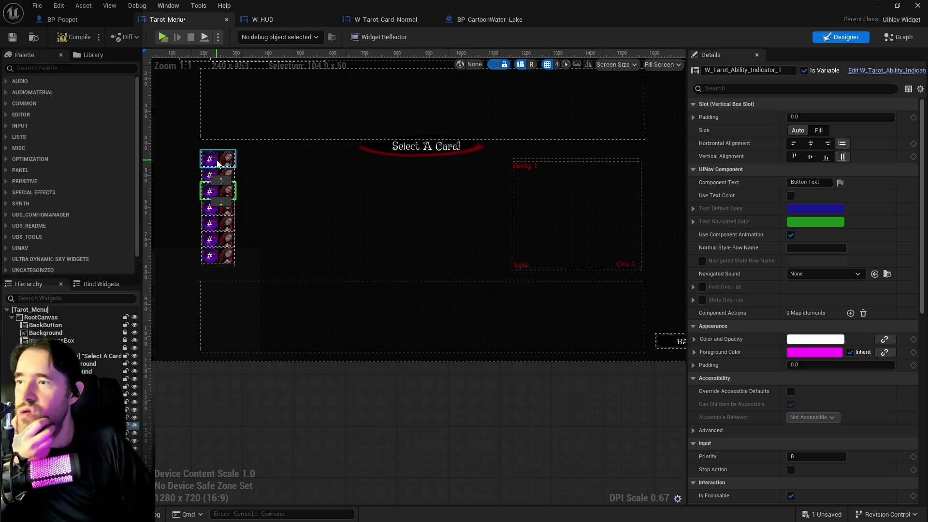
left_click(219, 159)
left_click(218, 175)
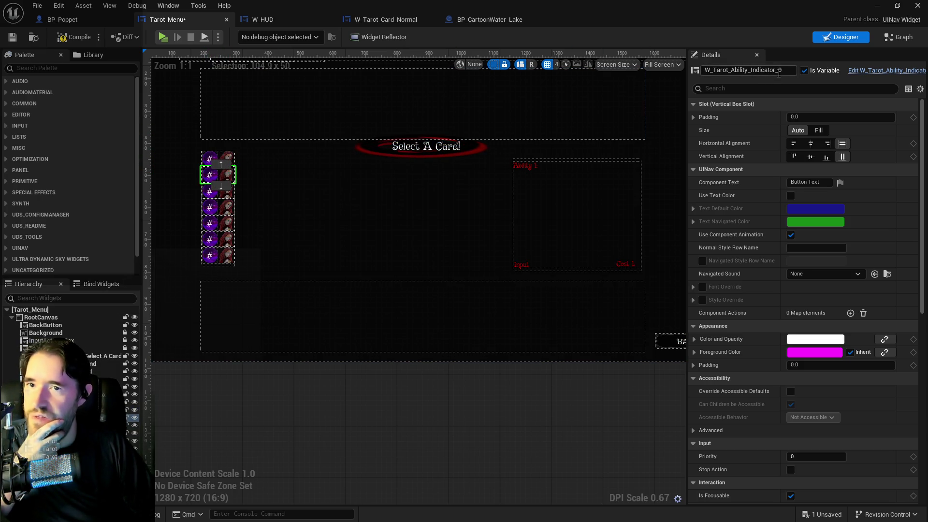
left_click(213, 160)
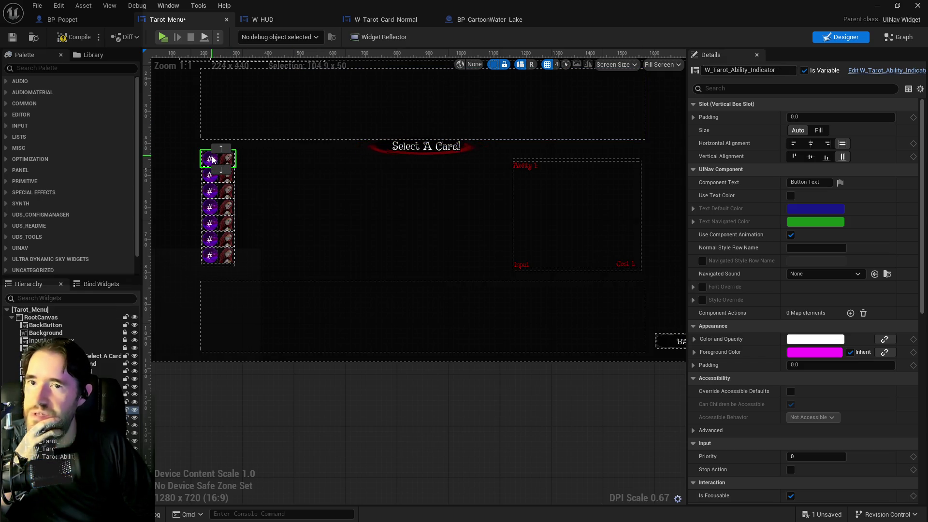
left_click(218, 173)
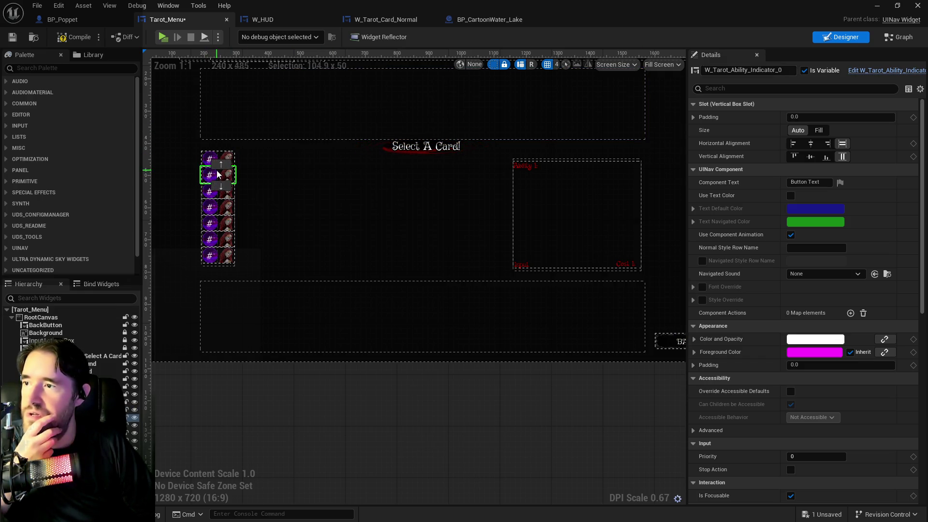
left_click(220, 167)
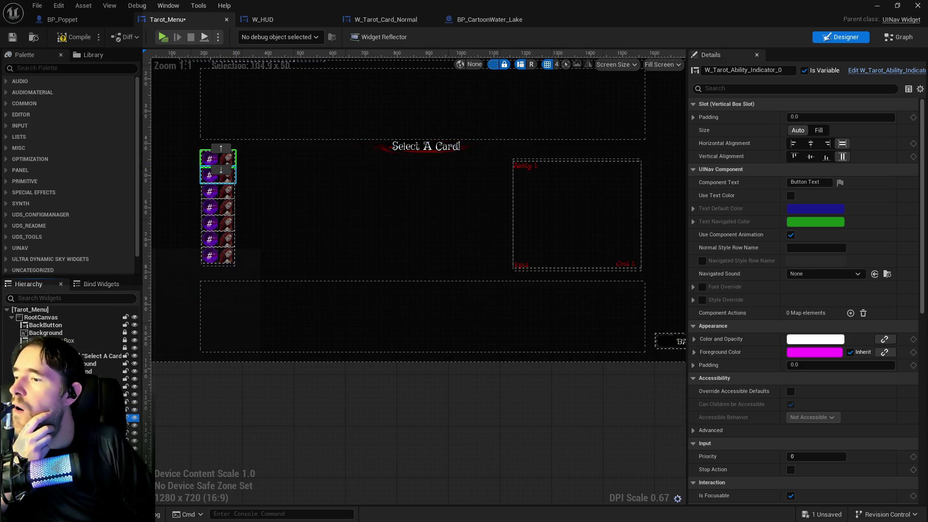
Step: Move the unnumbered ability indicator down into the last slot
left_click(220, 177)
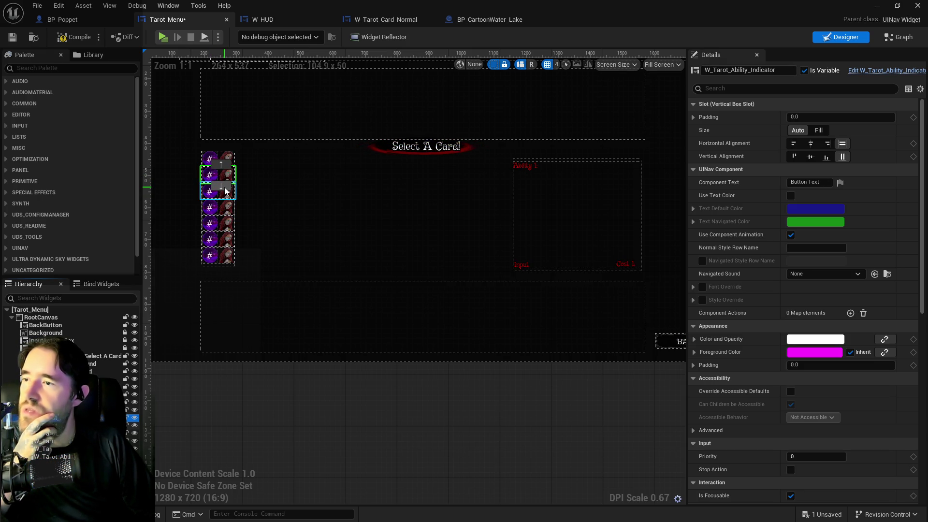
left_click(223, 188)
left_click(219, 204)
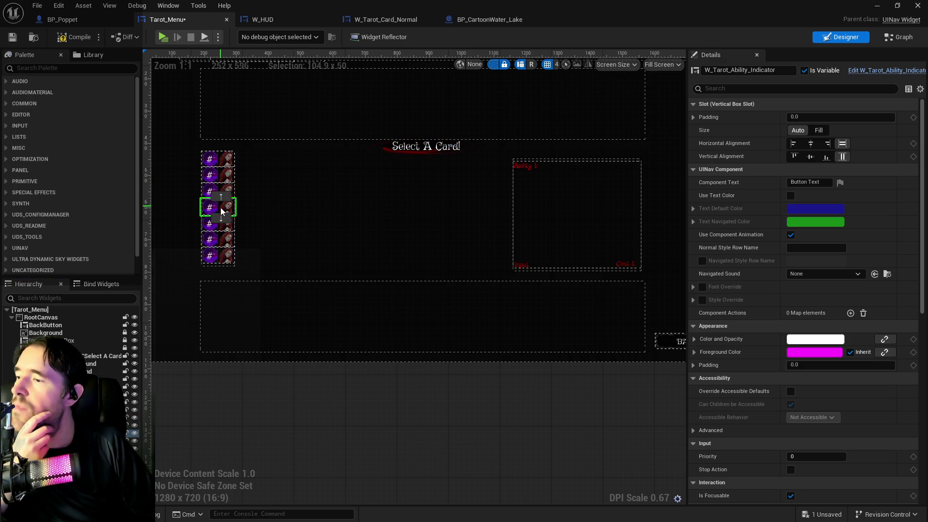
left_click(222, 219)
left_click(223, 236)
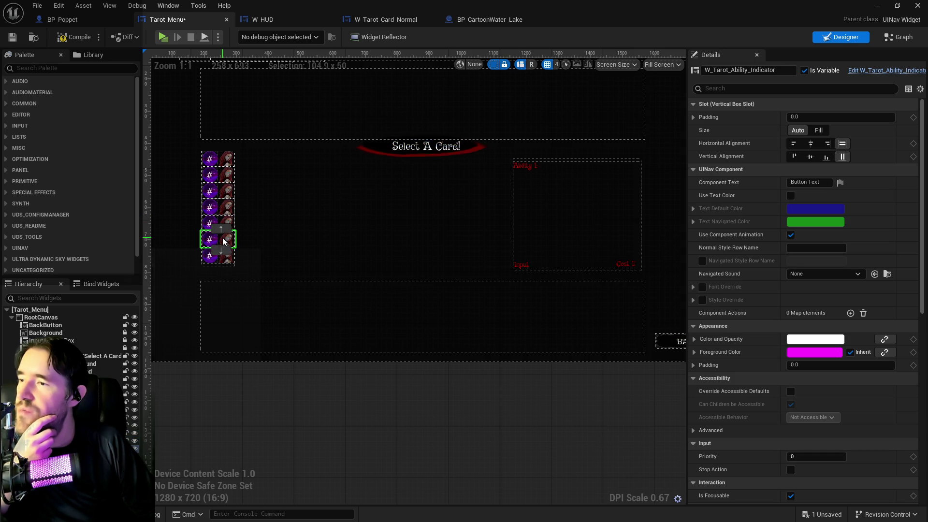
left_click(222, 250)
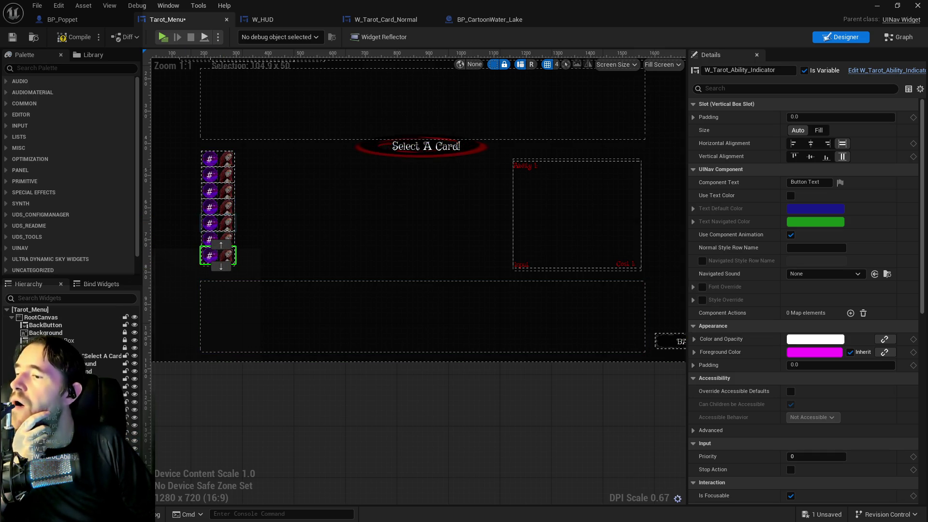
Step: Rename the last indicator to W_Tarot_Ability_Indicator_6
left_click(776, 71)
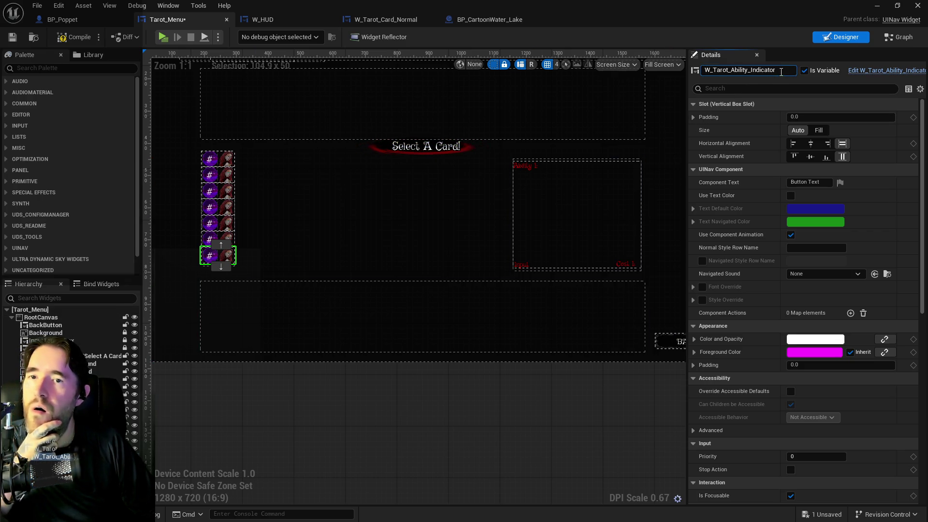
type("_0")
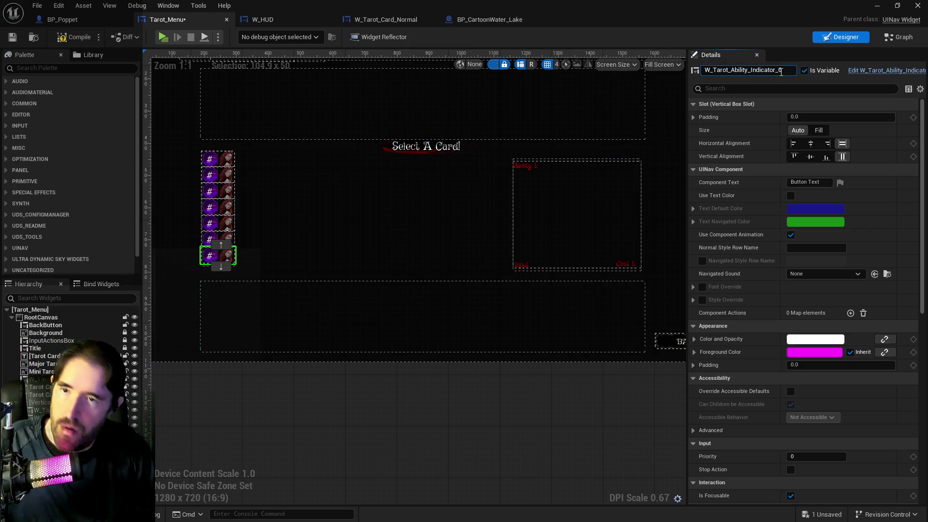
key("Return")
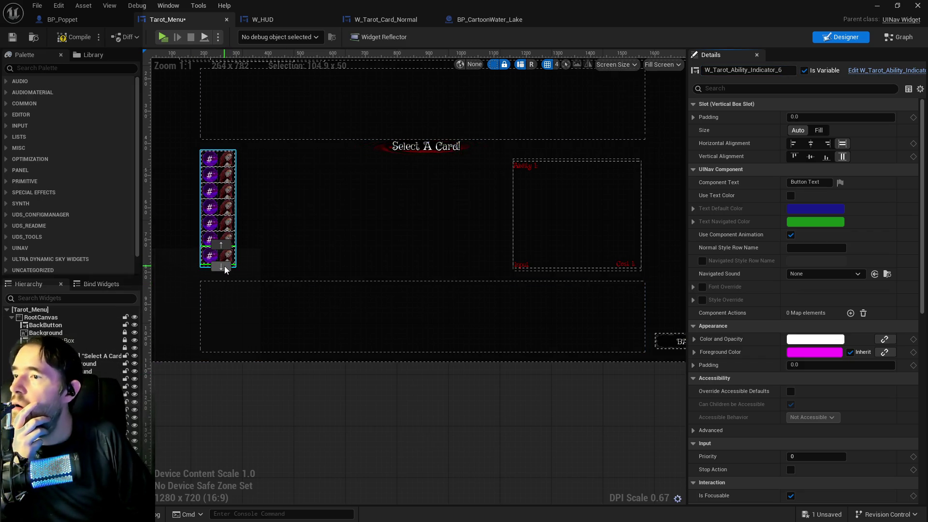
left_click(893, 36)
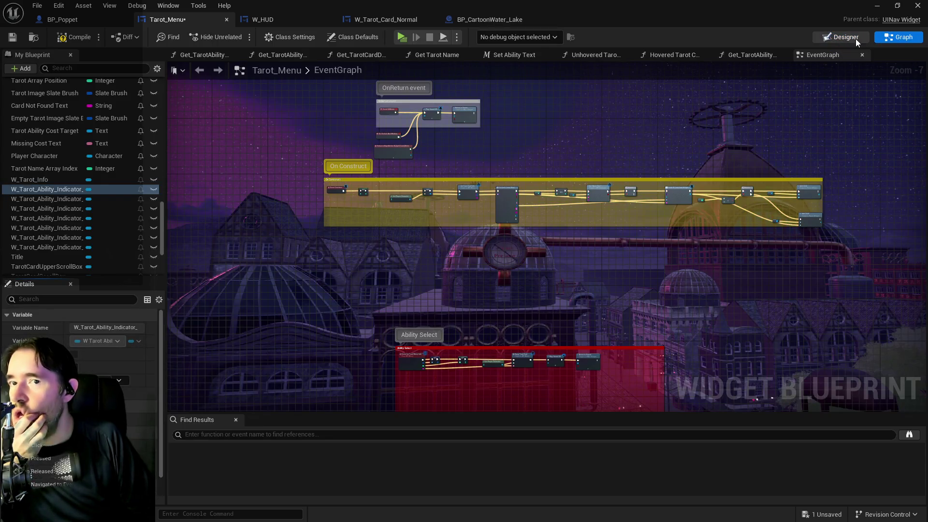
key("ctrl+shift+d")
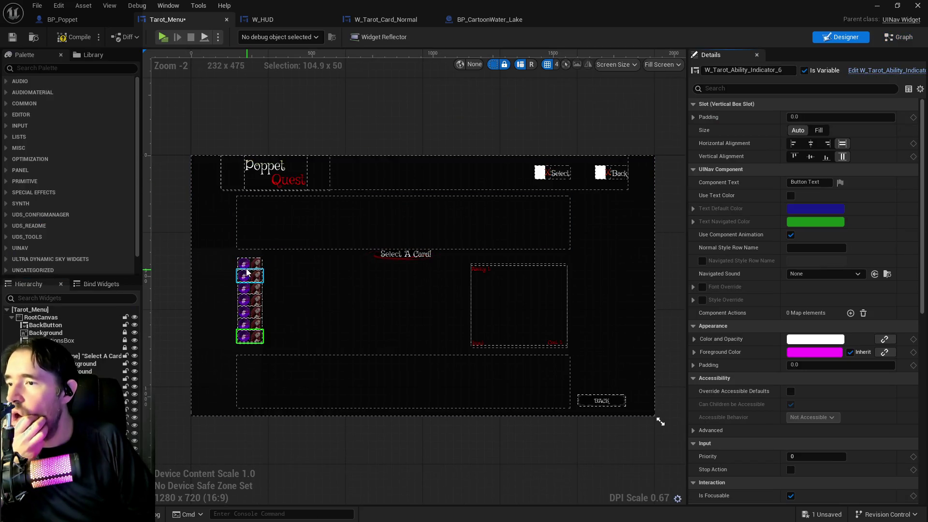
Step: Create an On Clicked event for W_Tarot_Ability_Indicator_0 from its Details Events section
left_click(246, 269)
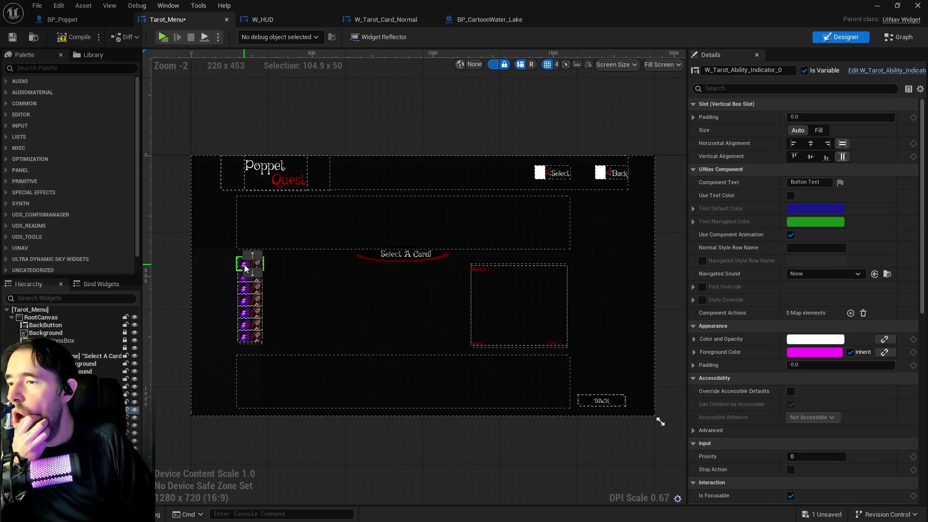
right_click(245, 269)
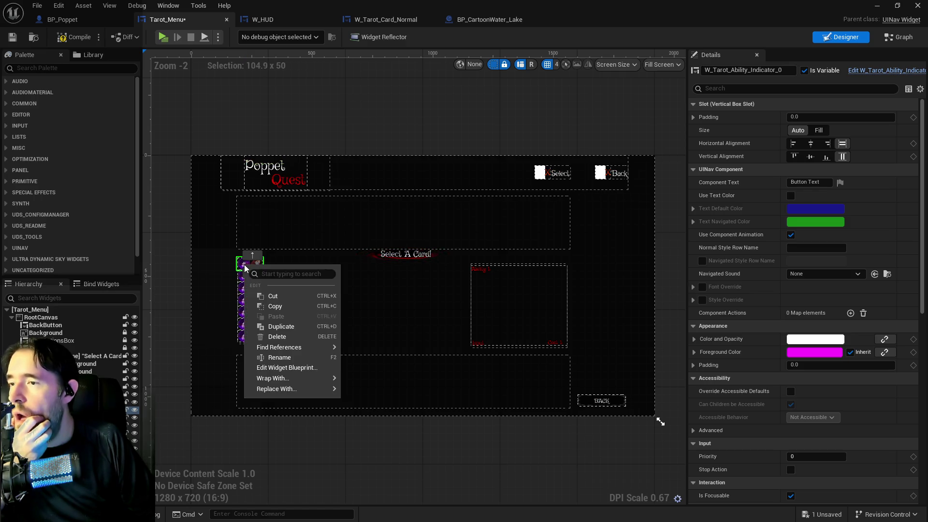
scroll(741, 290, "down", 10)
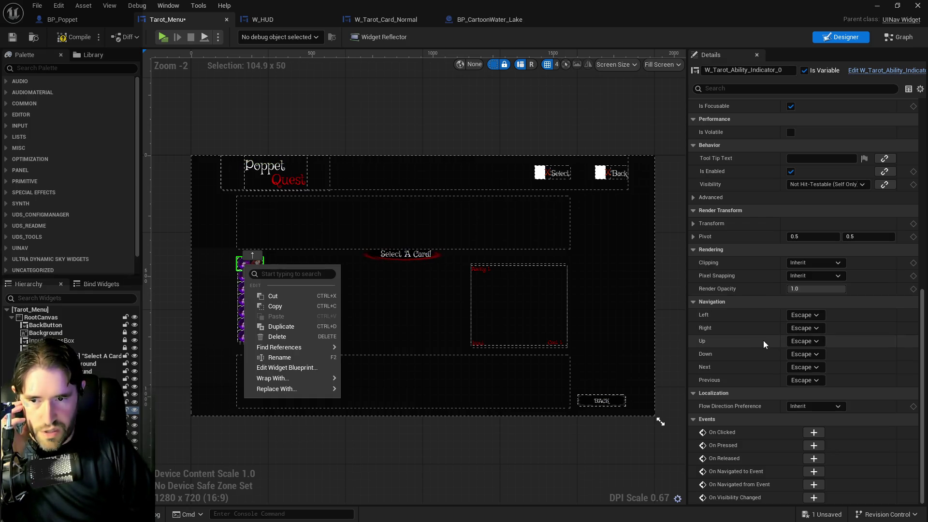
left_click(817, 431)
left_click(817, 430)
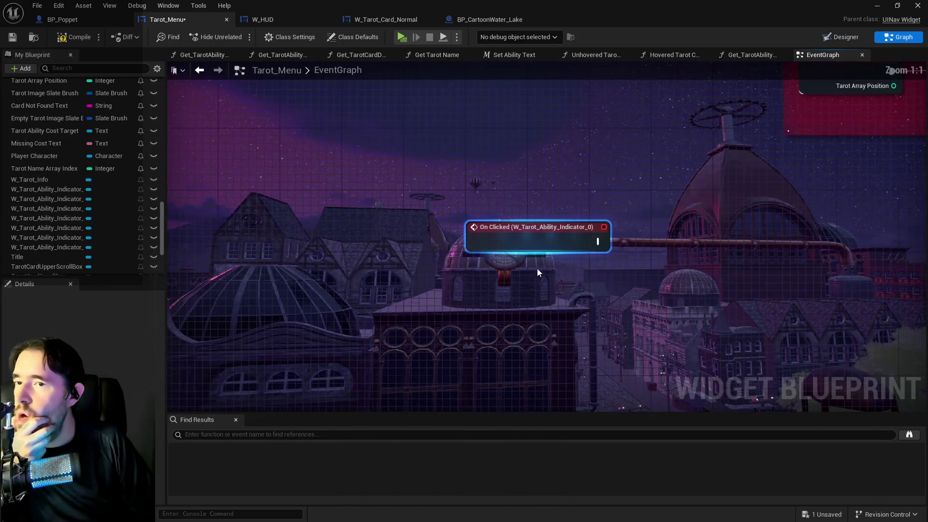
left_click(821, 39)
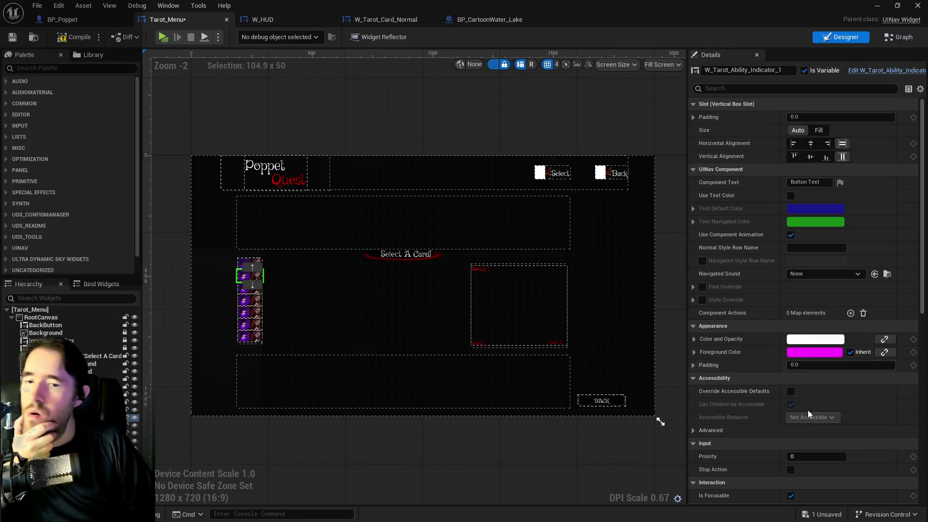
scroll(820, 414, "down", 10)
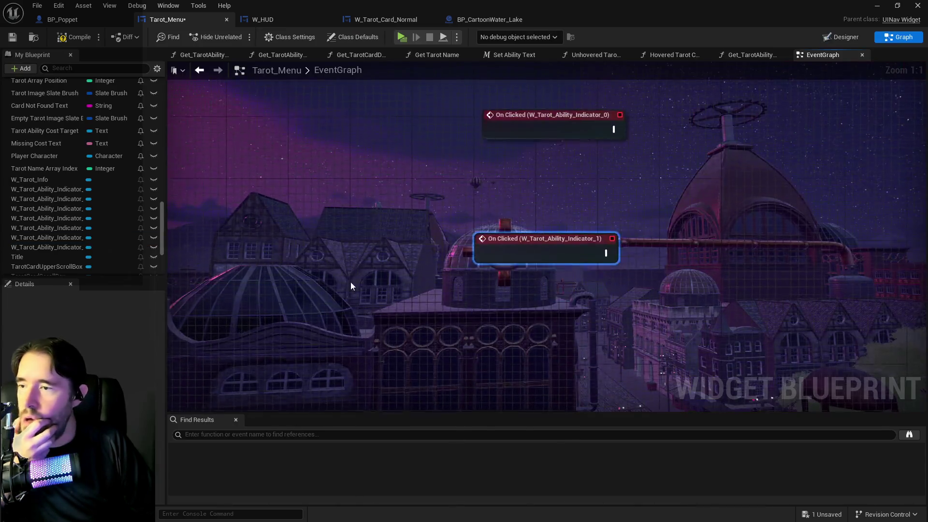
Step: Open the Set Ability Text macro from the Find in Blueprints results and review it
left_click(841, 37)
type("set ability text")
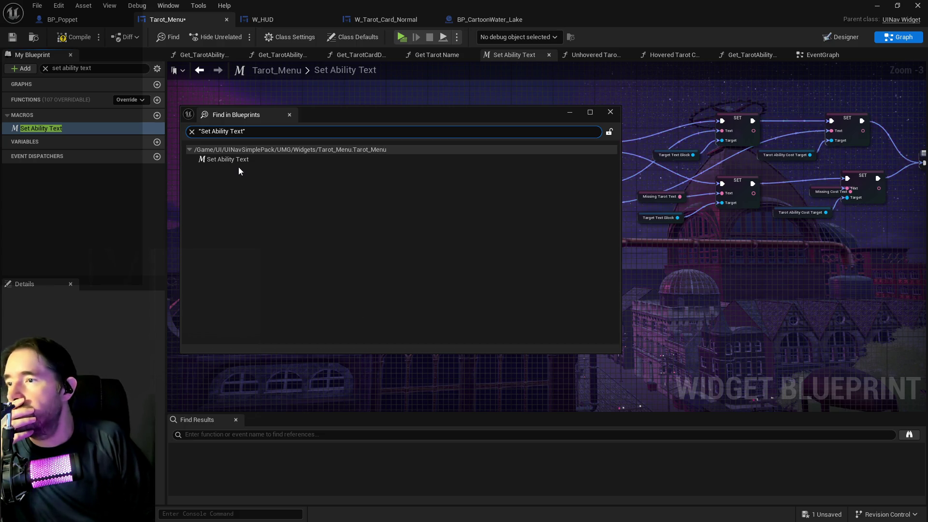
double_click(231, 160)
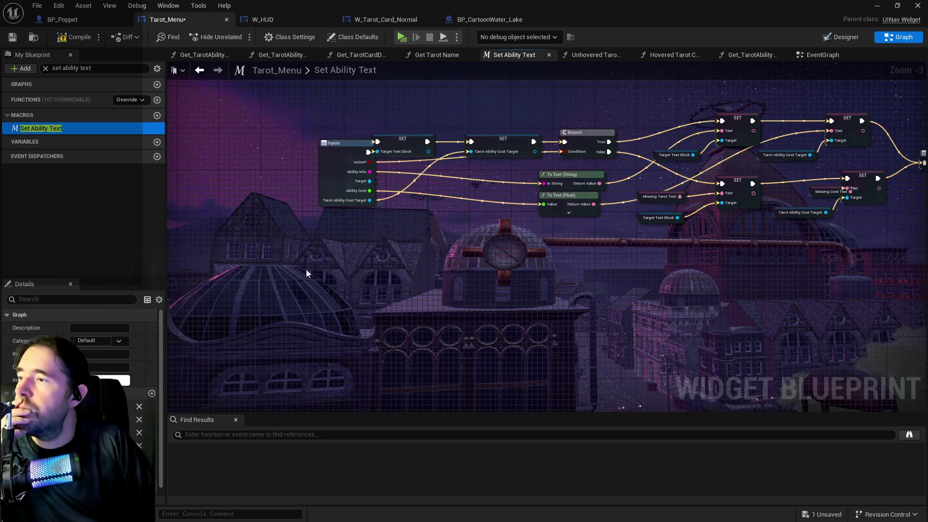
scroll(289, 277, "down", 2)
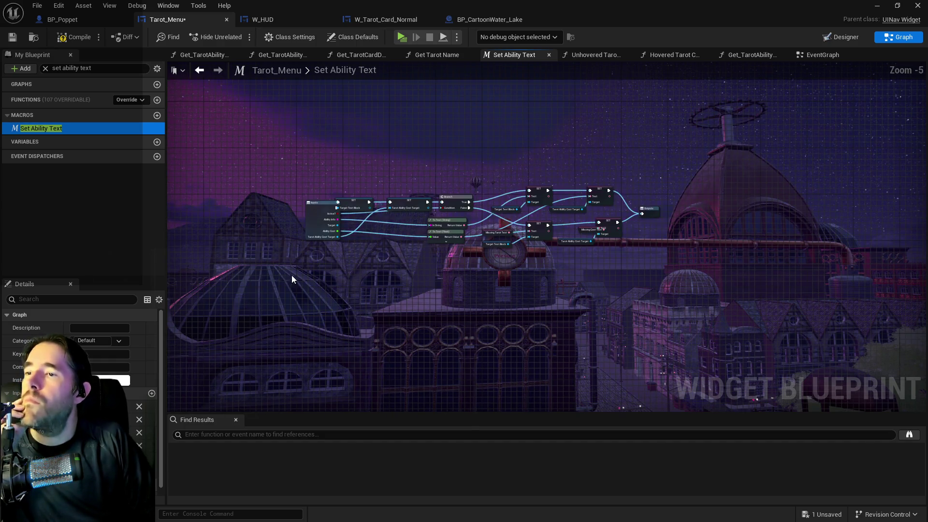
left_click(835, 39)
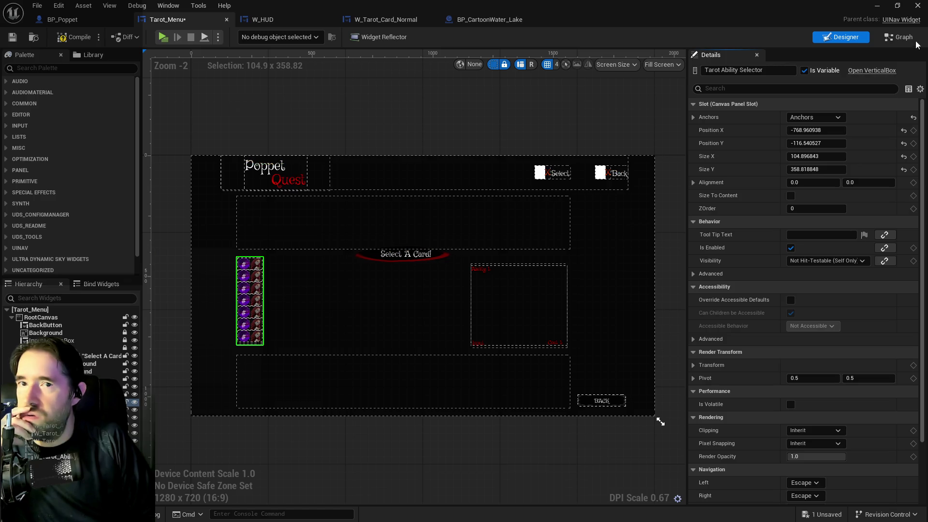
Step: Open the W_Tarot_Card widget blueprint from the Create W Tarot Card Widget node
left_click(885, 40)
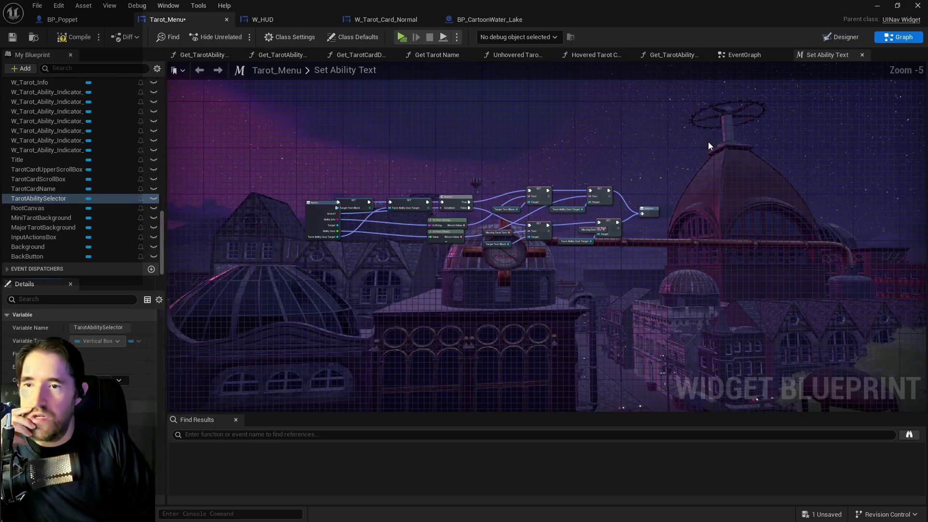
left_click(739, 57)
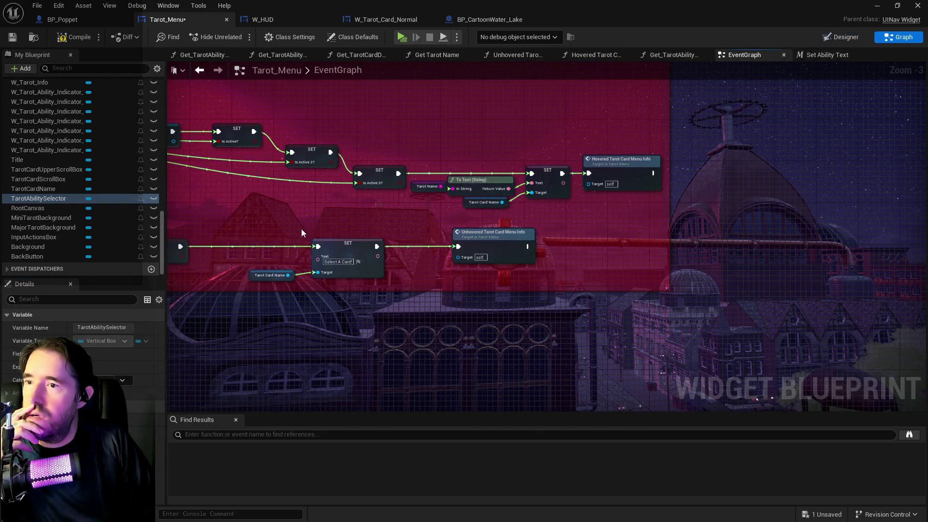
mouse_move(620, 255)
left_mouse_down()
mouse_move(605, 203)
mouse_move(545, 286)
mouse_move(459, 251)
mouse_move(363, 230)
left_mouse_up()
scroll(531, 193, "up", 3)
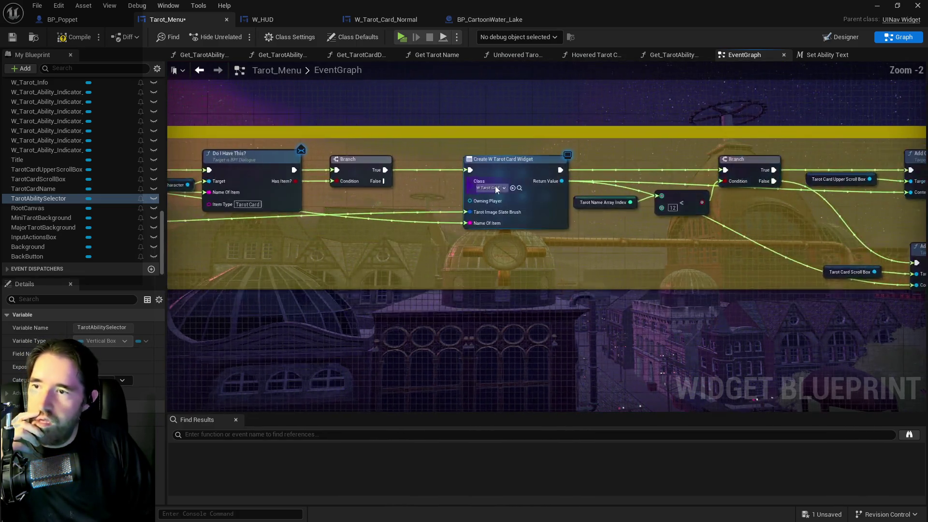
left_click(531, 192)
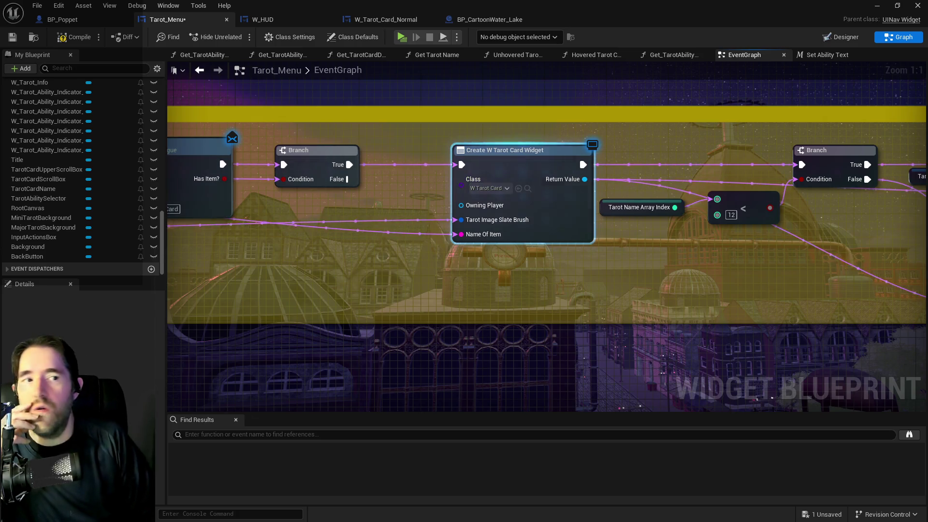
double_click(531, 193)
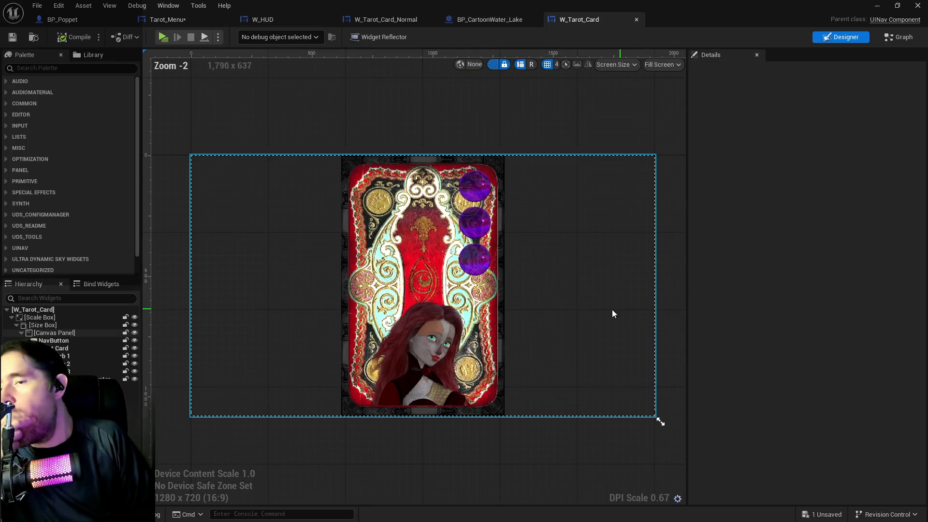
Step: Bring W_Tarot_Card's OnHovered and OnUnhovered event nodes into view in its EventGraph
left_click(895, 39)
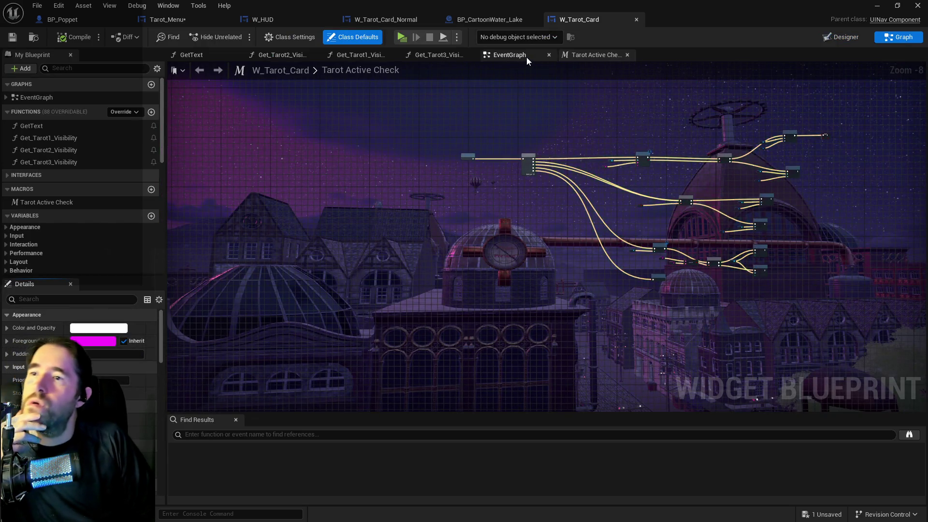
left_click(510, 55)
scroll(719, 160, "down", 6)
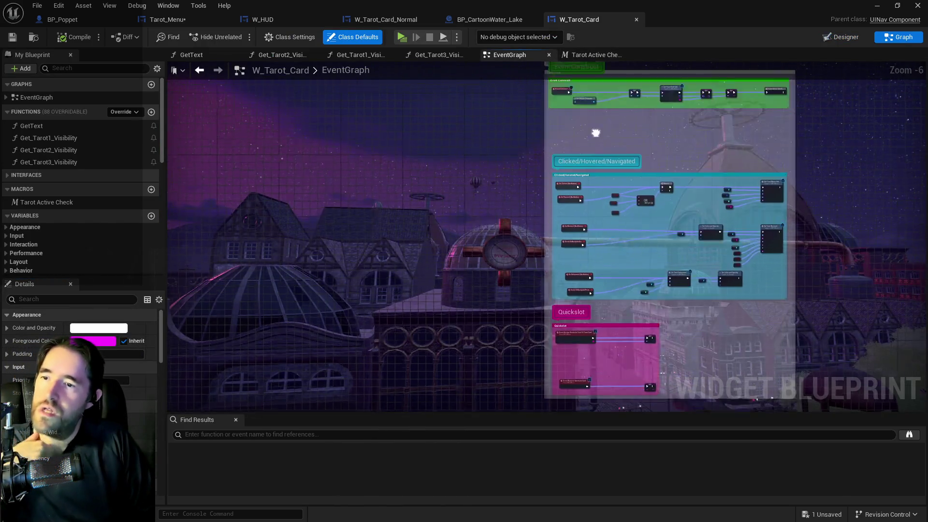
scroll(605, 194, "up", 5)
mouse_move(660, 287)
left_mouse_down()
mouse_move(538, 240)
mouse_move(456, 188)
left_mouse_up()
left_click_drag(513, 226, 498, 135)
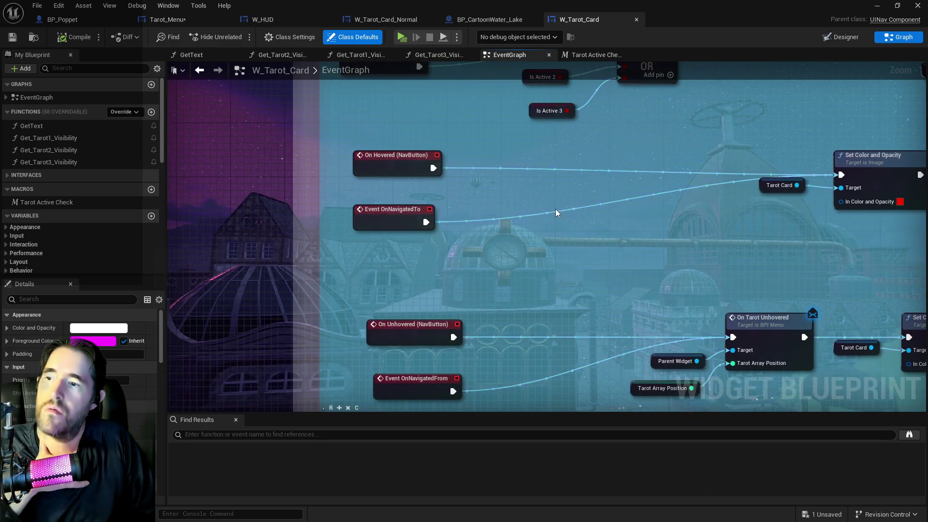
mouse_move(604, 203)
left_mouse_down()
mouse_move(527, 179)
mouse_move(553, 182)
mouse_move(473, 212)
mouse_move(364, 198)
left_mouse_up()
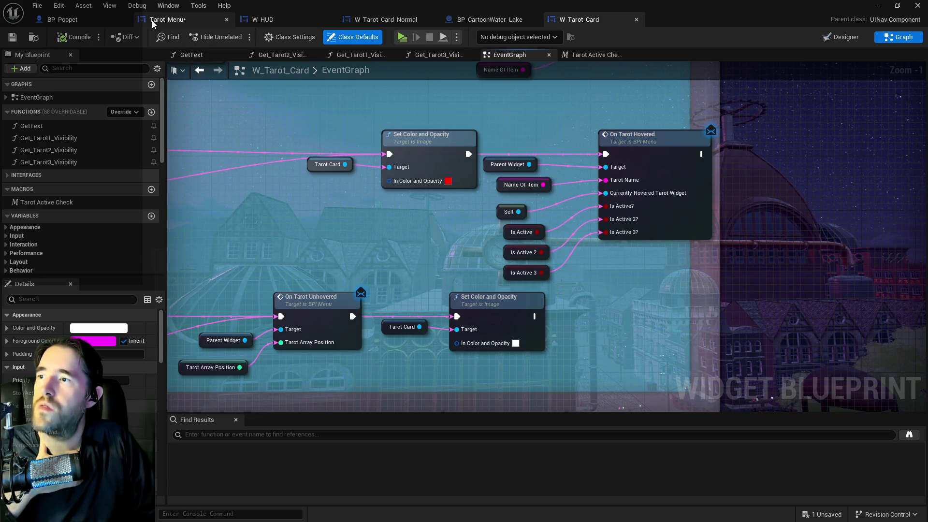
Step: In Tarot_Menu's EventGraph, select the lower row of unhovered nodes and move it down
left_click(167, 19)
scroll(580, 127, "down", 5)
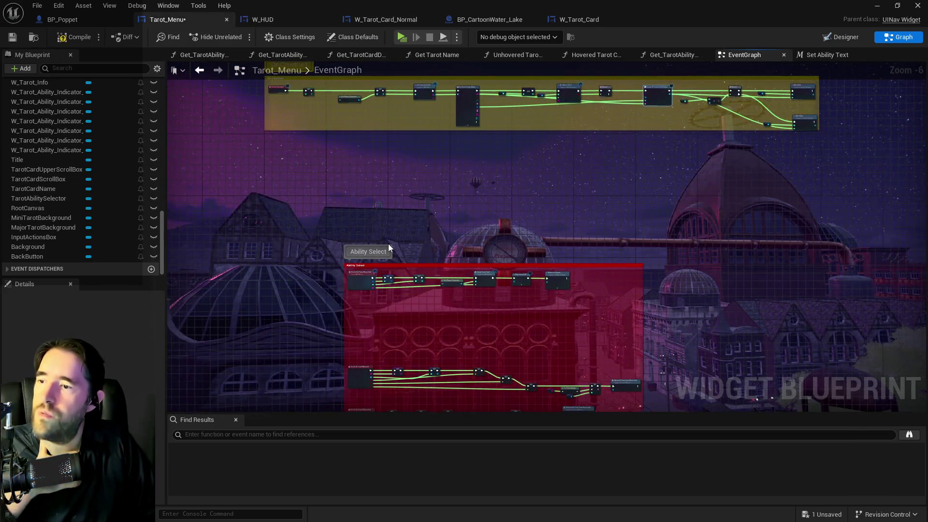
scroll(418, 237, "up", 4)
mouse_move(288, 196)
left_mouse_down()
mouse_move(361, 235)
mouse_move(862, 272)
mouse_move(840, 289)
left_mouse_up()
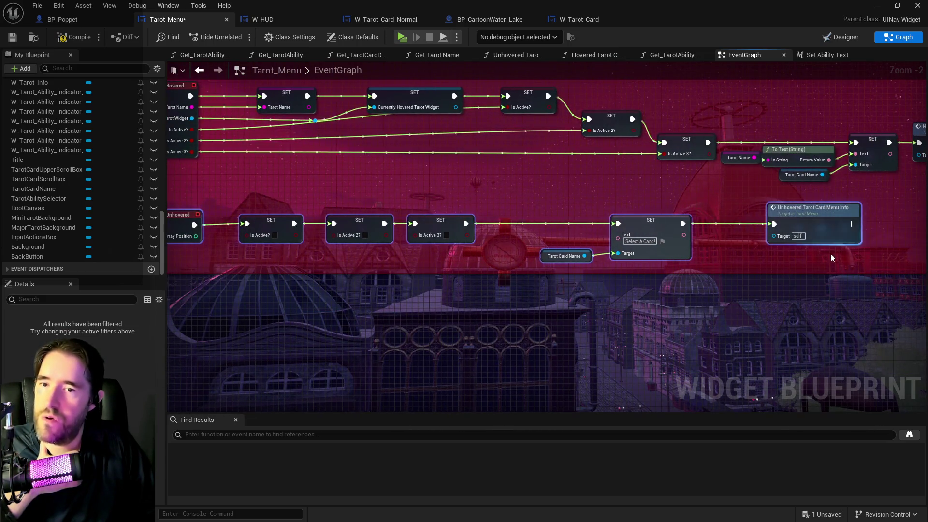
left_click_drag(776, 203, 769, 337)
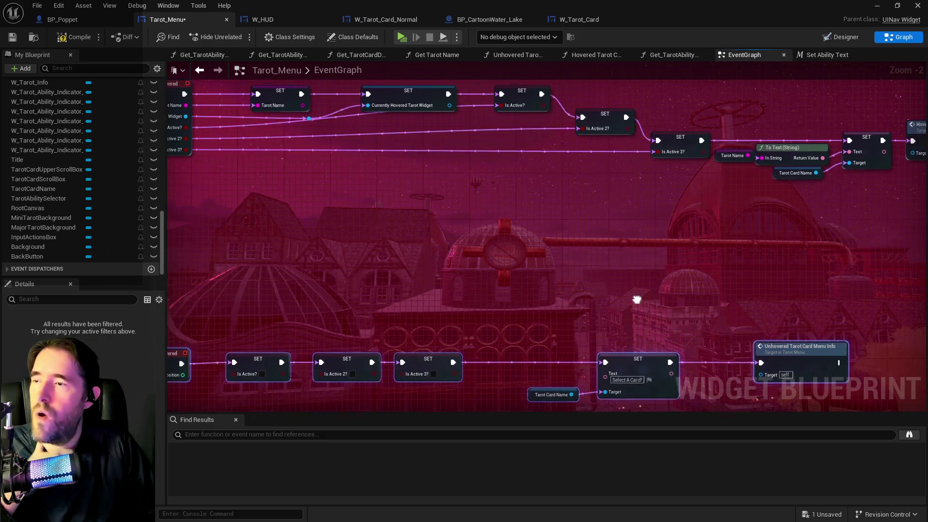
Step: Inspect the Hovered Tarot Card Menu Info function and its Setup Tarot Card Menu Info node
mouse_move(637, 301)
left_mouse_down()
mouse_move(524, 257)
mouse_move(545, 254)
mouse_move(537, 304)
left_mouse_up()
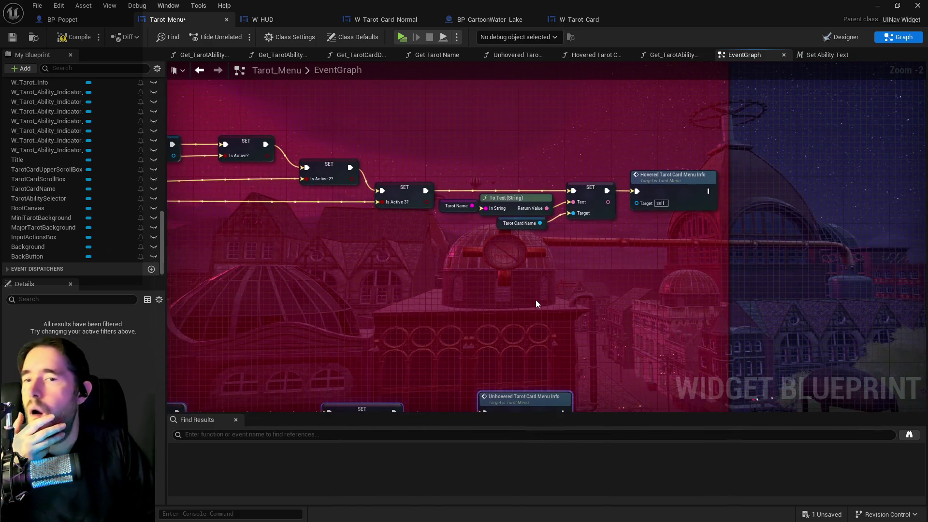
double_click(672, 175)
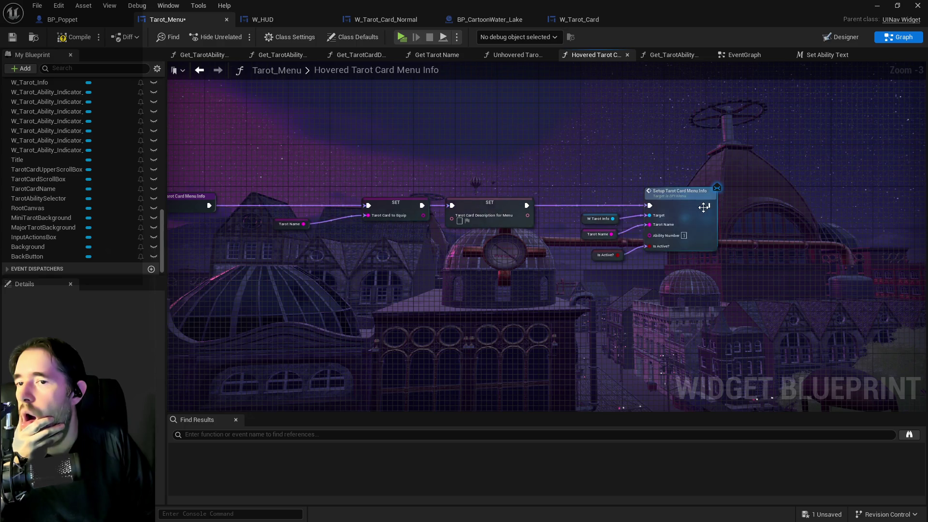
scroll(677, 218, "up", 2)
mouse_move(538, 301)
left_mouse_down()
mouse_move(518, 295)
mouse_move(636, 245)
mouse_move(560, 224)
left_mouse_up()
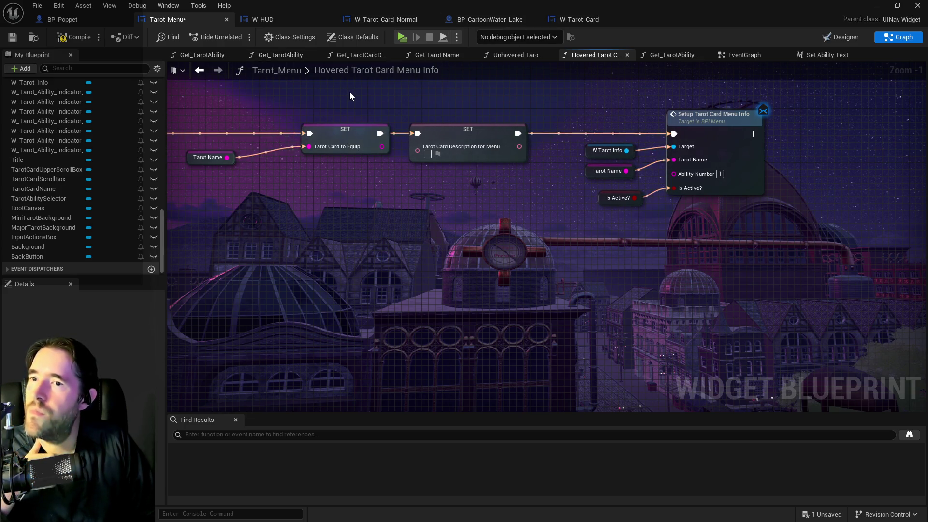
left_click_drag(350, 97, 533, 126)
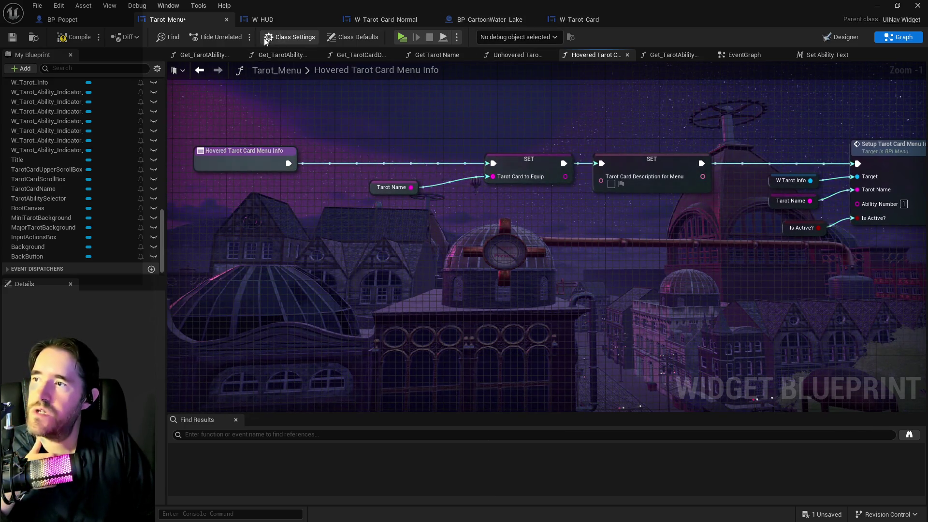
left_click(737, 55)
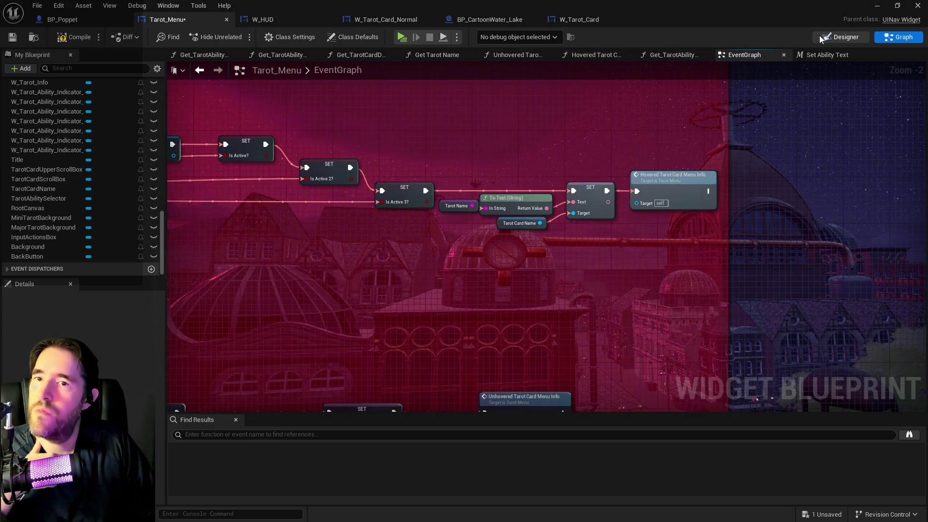
Step: Widen the W_Tarot_Info panel leftward to about 1225 Size X
key("ctrl+shift+d")
left_click(501, 286)
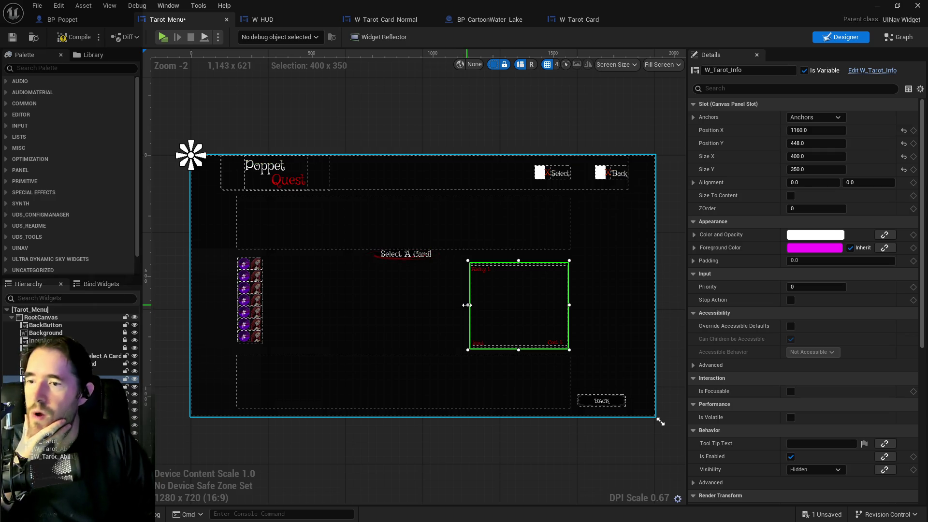
left_click_drag(467, 305, 268, 306)
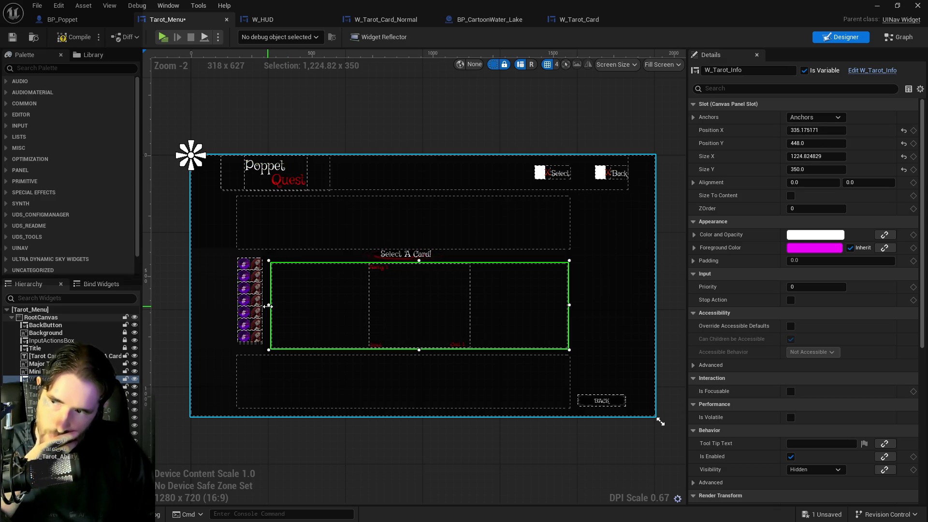
scroll(273, 313, "up", 4)
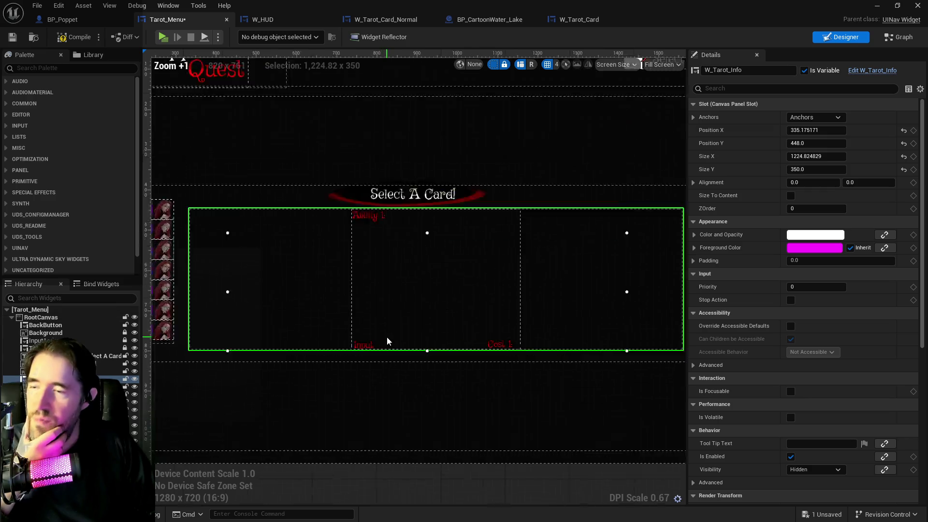
scroll(410, 291, "down", 3)
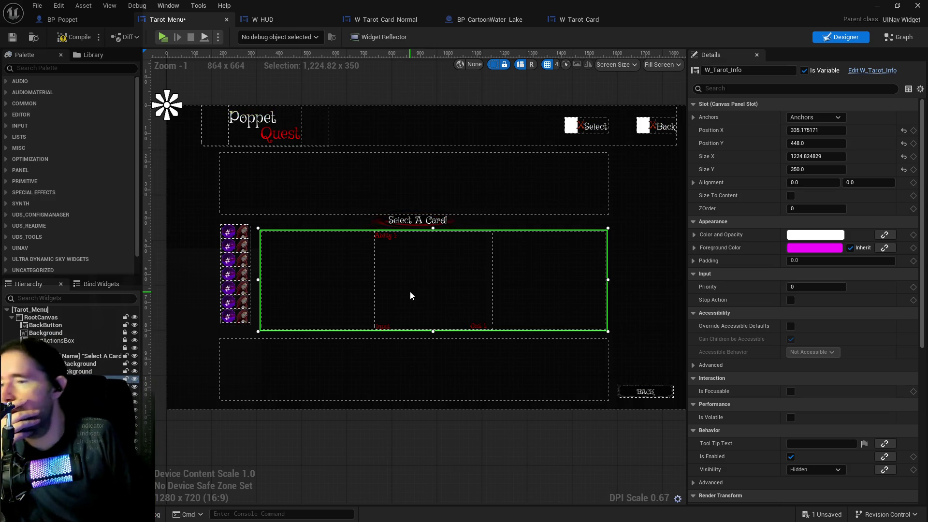
Step: Nudge the Tarot Ability Selector column down to Position X -760.96, Y -92.54
left_click(249, 328)
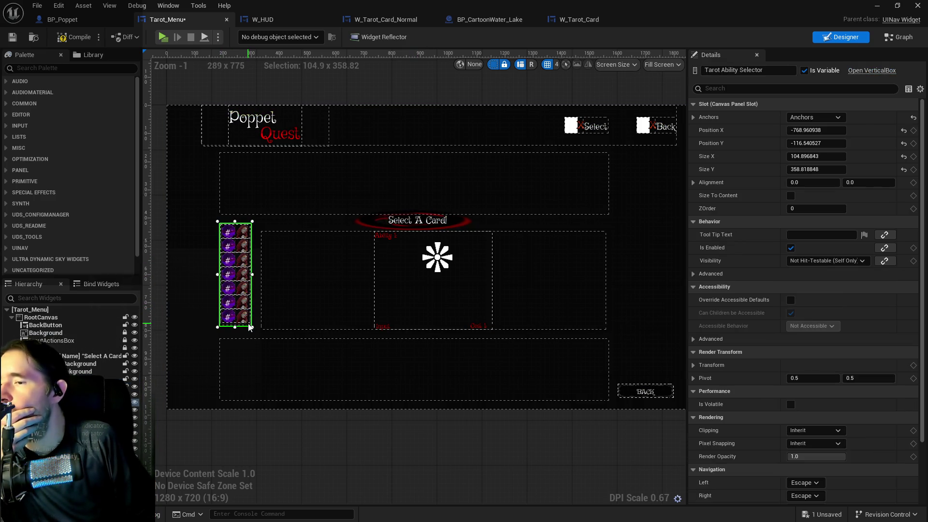
left_click_drag(246, 332, 251, 332)
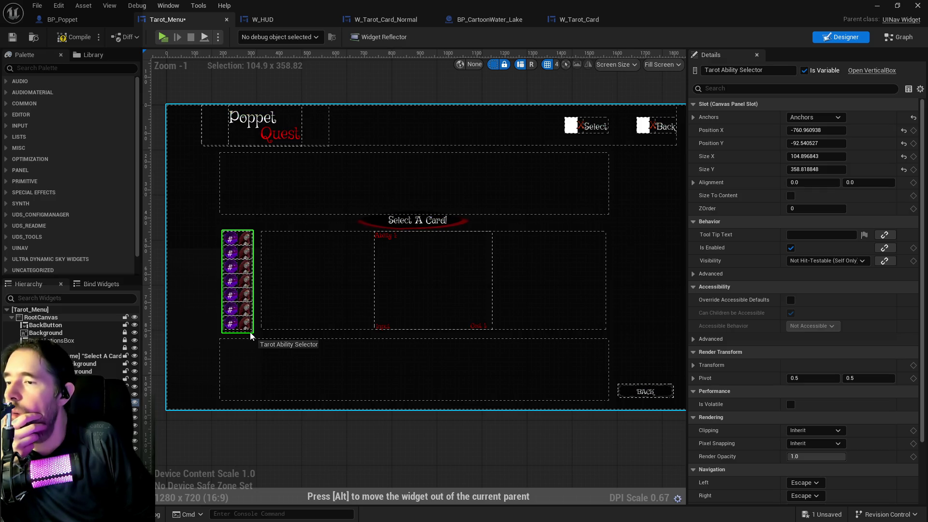
left_click(660, 327)
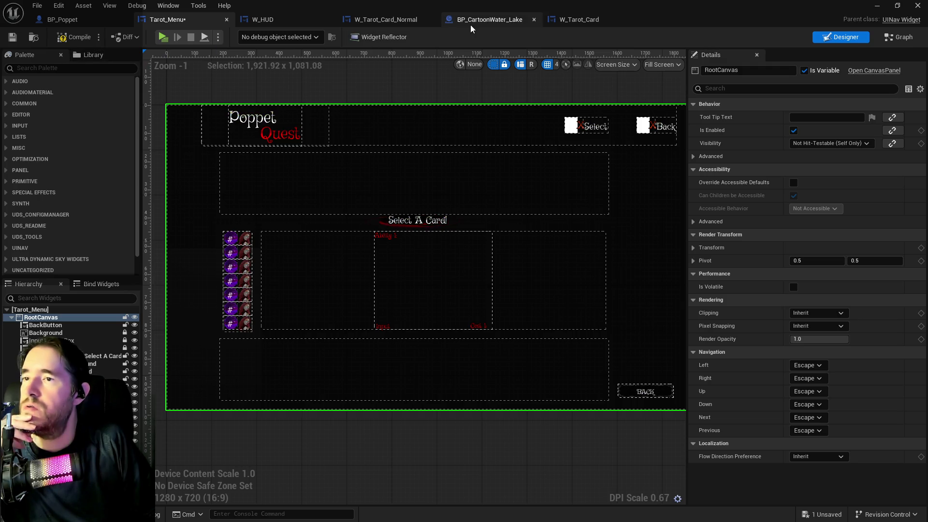
Step: Review W_Tarot_Card's NavButton events, then open the first W_Tarot_Ability_Indicator in Tarot_Menu's ability column
left_click(563, 20)
scroll(480, 208, "down", 2)
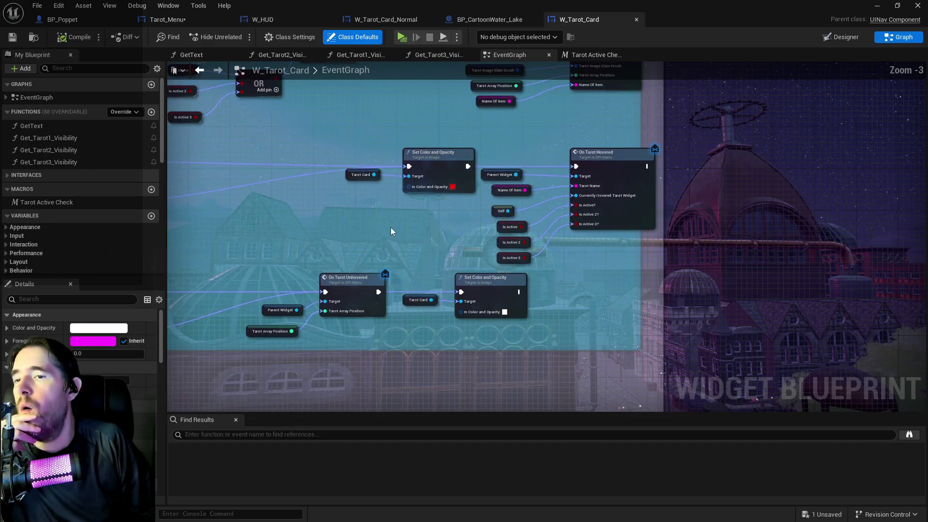
left_click_drag(406, 211, 616, 221)
scroll(615, 221, "down", 1)
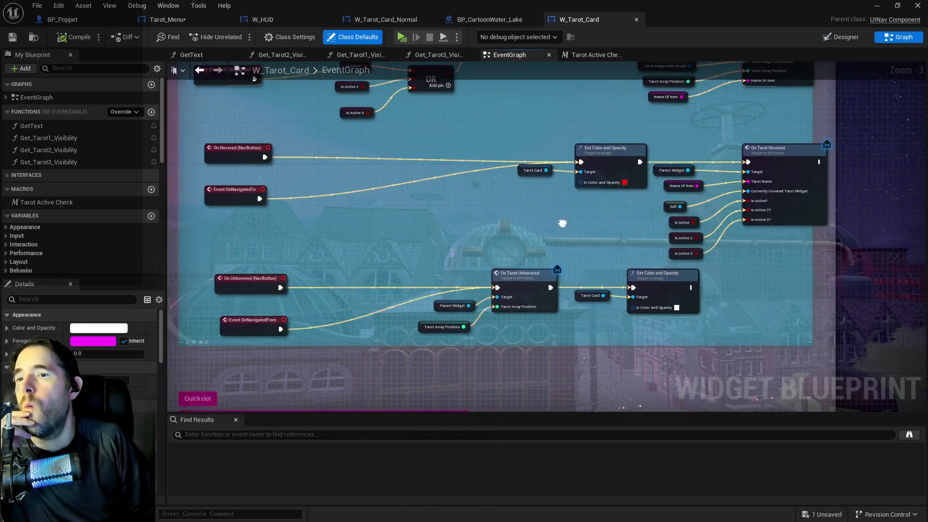
scroll(452, 233, "down", 1)
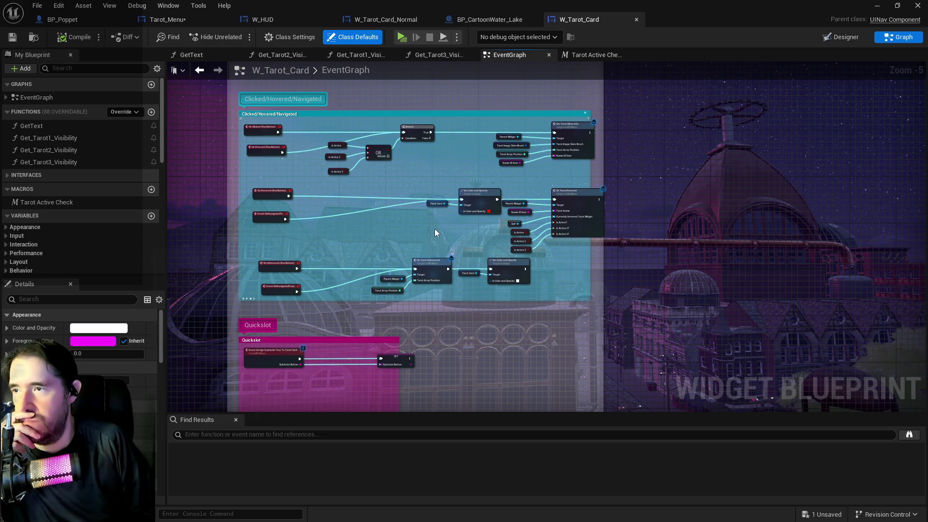
left_click(173, 20)
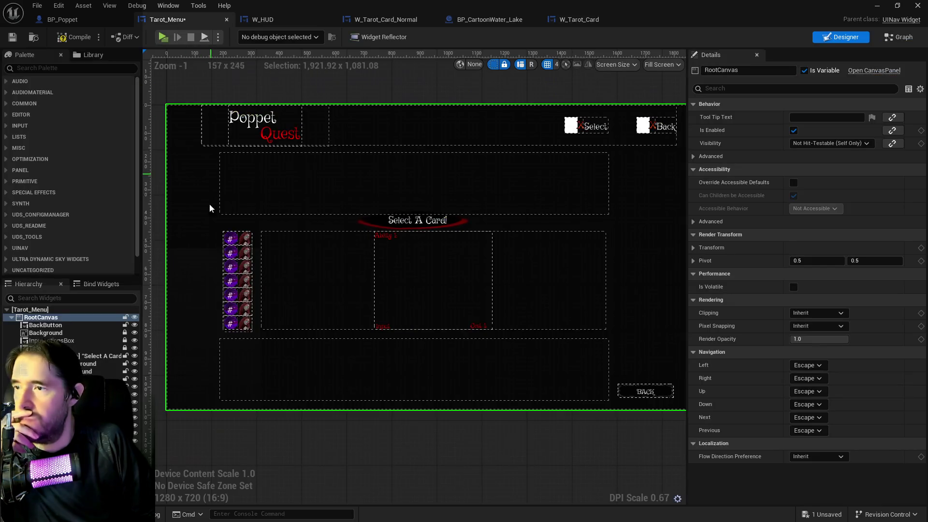
left_click(238, 246)
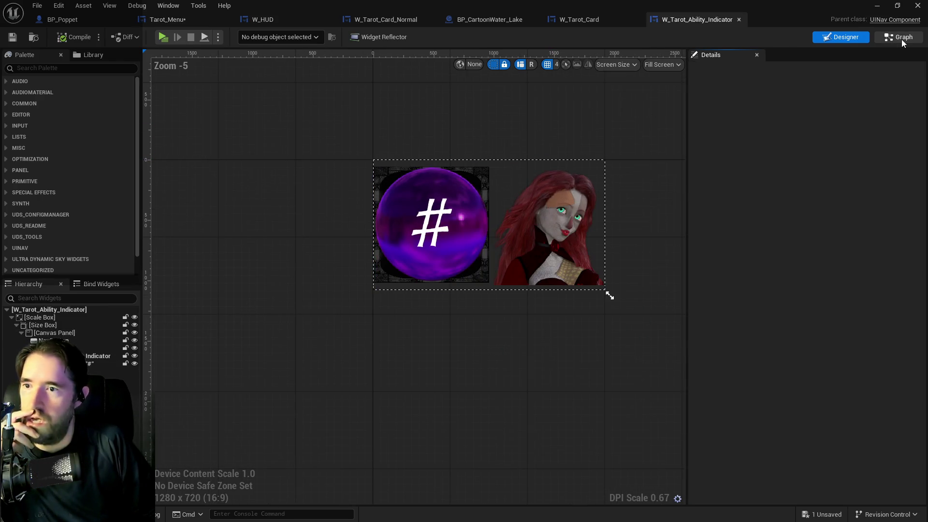
Step: Look over the construct event nodes in the ability indicator's event graph
left_click(901, 40)
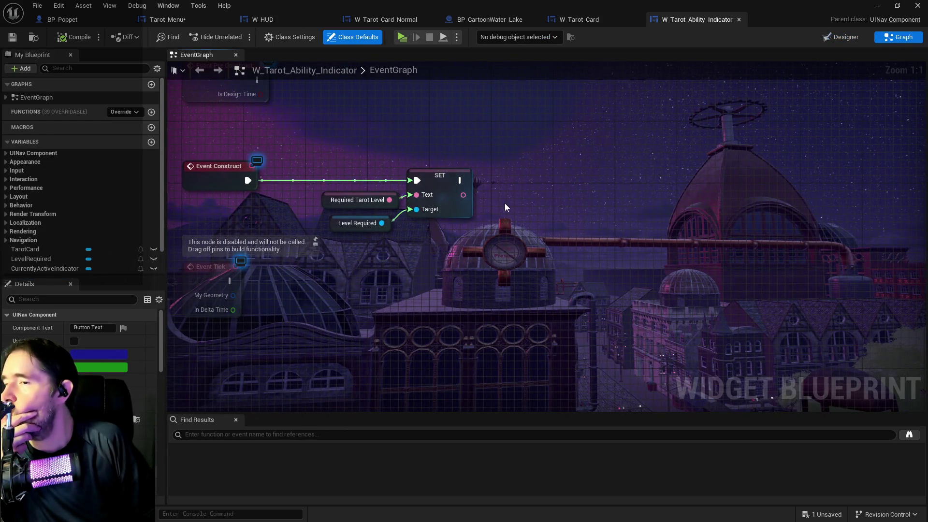
left_click_drag(505, 203, 623, 187)
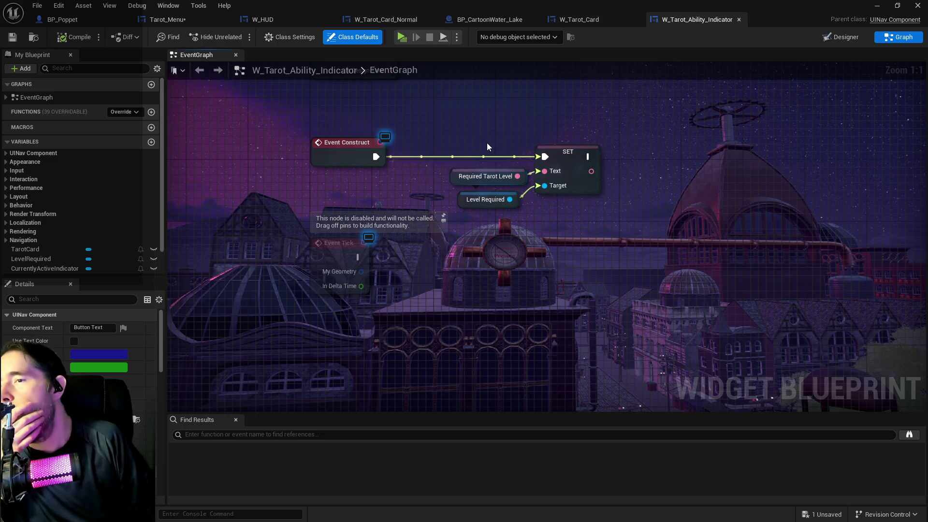
left_click(195, 22)
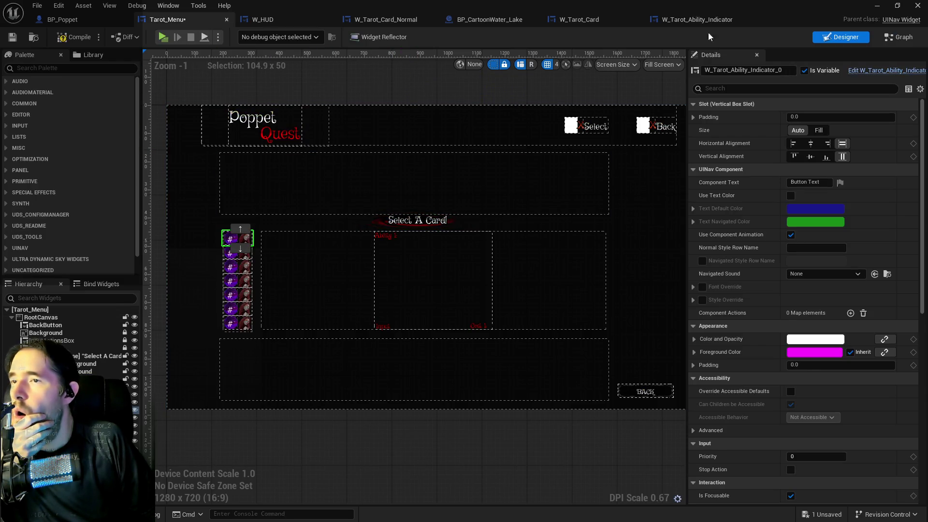
Step: Move the end of Tarot_Menu's hover chain, through Hovered Tarot Card Menu Info, further right
left_click(889, 42)
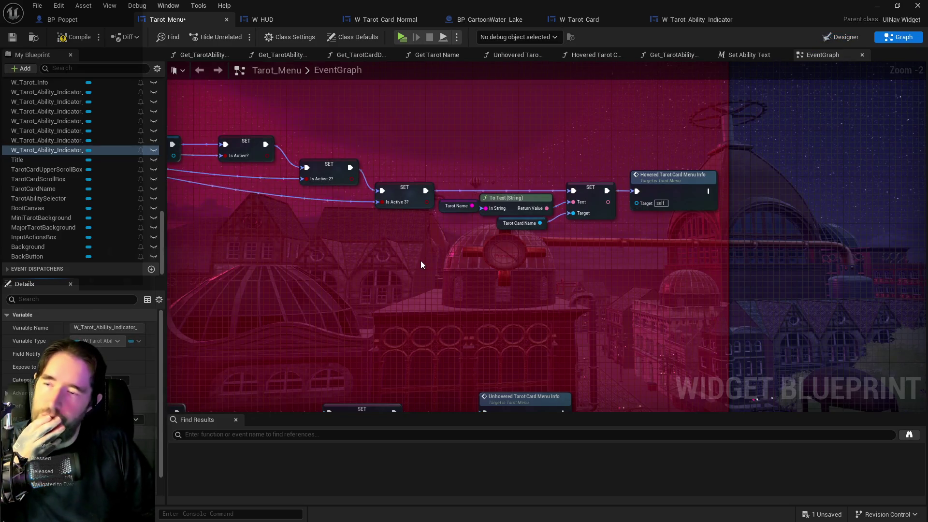
scroll(418, 246, "down", 2)
scroll(428, 253, "up", 4)
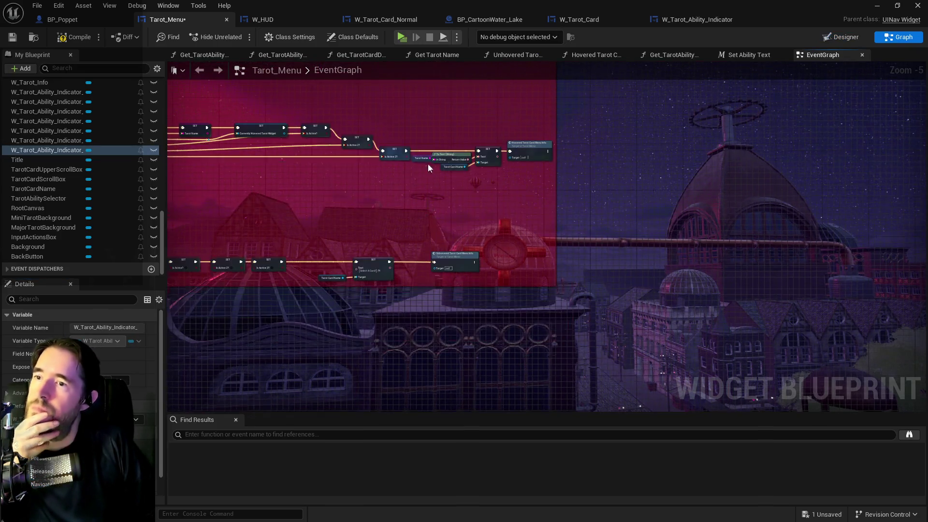
mouse_move(456, 214)
left_mouse_down()
mouse_move(689, 237)
mouse_move(787, 270)
left_mouse_up()
scroll(654, 247, "down", 2)
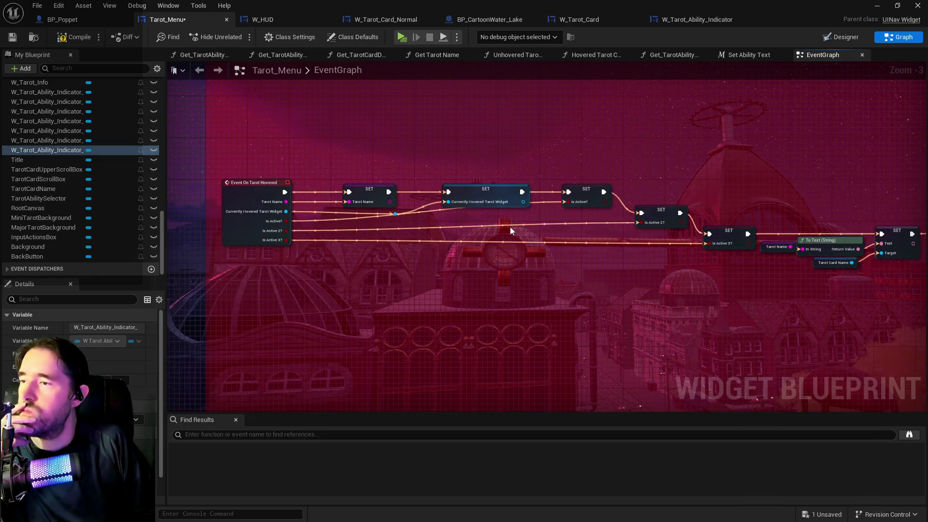
mouse_move(454, 154)
left_mouse_down()
mouse_move(425, 216)
mouse_move(228, 179)
left_mouse_up()
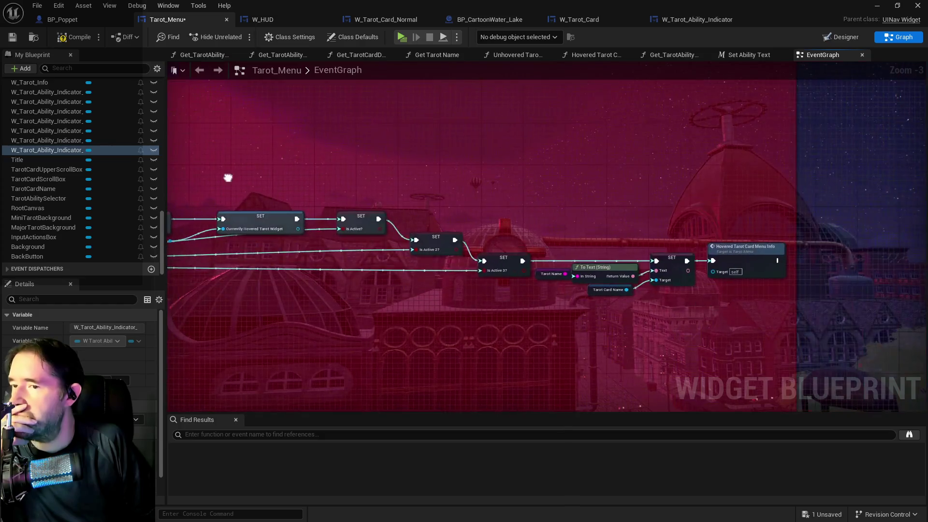
mouse_move(544, 234)
left_mouse_down()
mouse_move(407, 234)
mouse_move(570, 297)
left_mouse_up()
mouse_move(592, 264)
left_mouse_down()
mouse_move(733, 252)
mouse_move(771, 263)
mouse_move(821, 249)
mouse_move(880, 256)
left_mouse_up()
Step: Inspect the For Each Loop (Map) node in the On Construct group
scroll(799, 265, "down", 5)
mouse_move(799, 265)
left_mouse_down()
mouse_move(607, 251)
mouse_move(587, 299)
left_mouse_up()
scroll(588, 266, "up", 4)
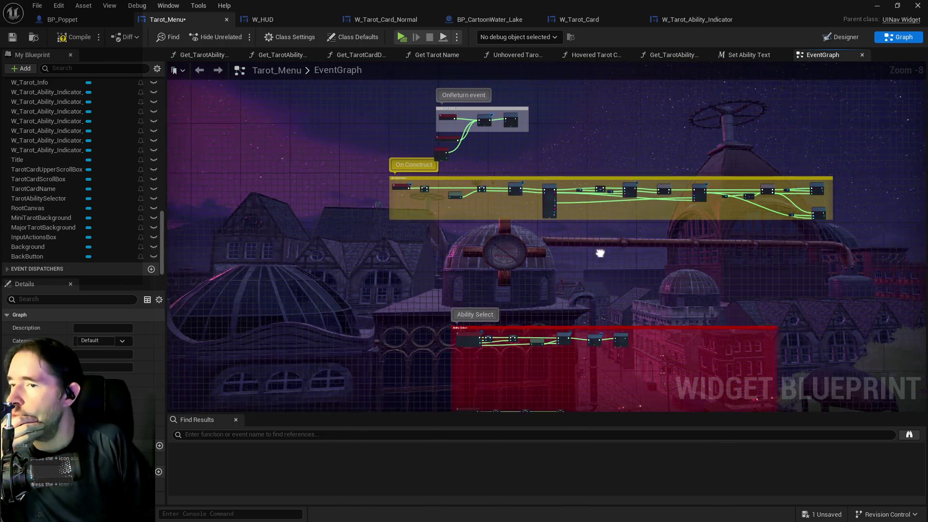
left_click_drag(468, 179, 590, 218)
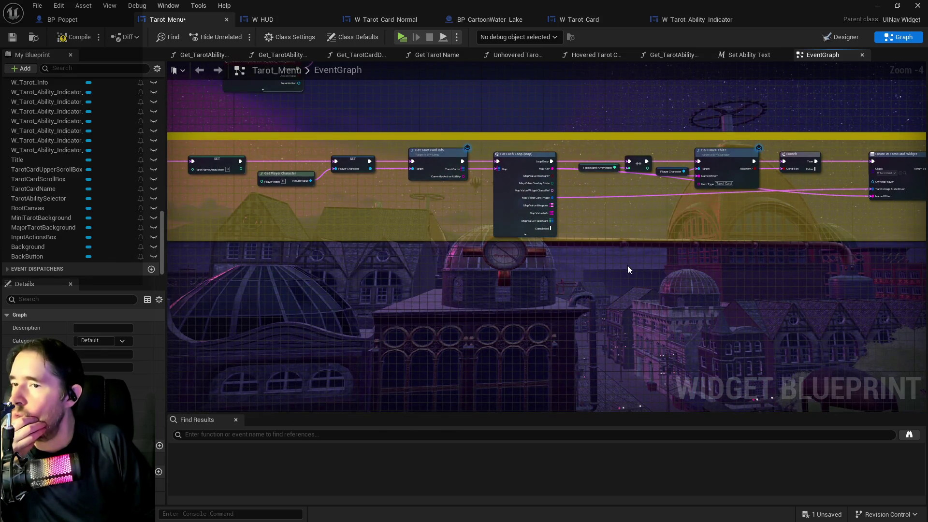
left_click_drag(475, 162, 447, 154)
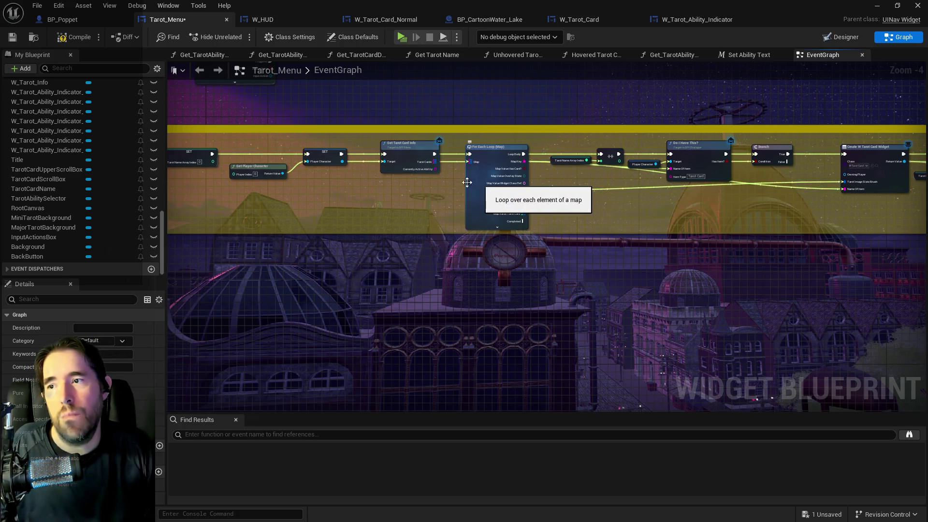
left_click(486, 146)
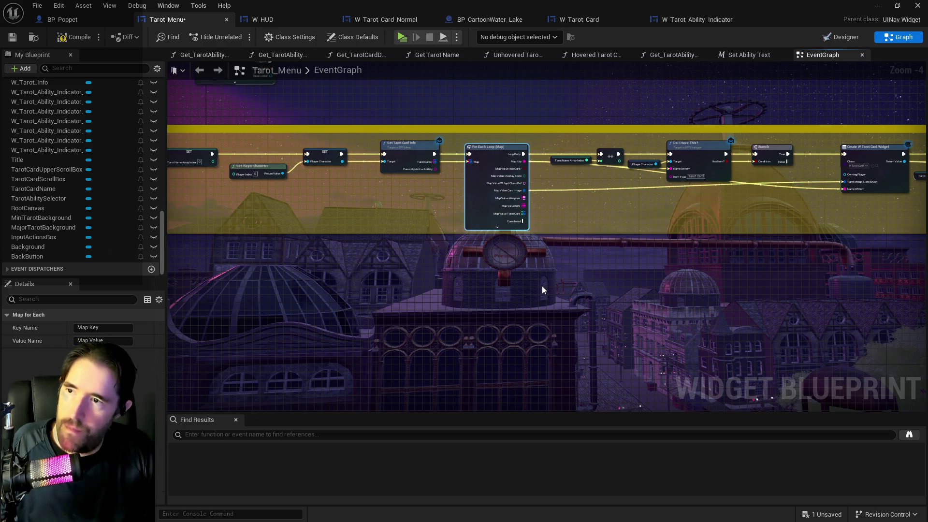
left_click_drag(542, 285, 568, 112)
mouse_move(520, 281)
left_mouse_down()
mouse_move(454, 232)
mouse_move(493, 289)
left_mouse_up()
Step: Search the actions for 'get tarot card info', then bring the Event Construct nodes into view
right_click(494, 309)
type("get tarot card info")
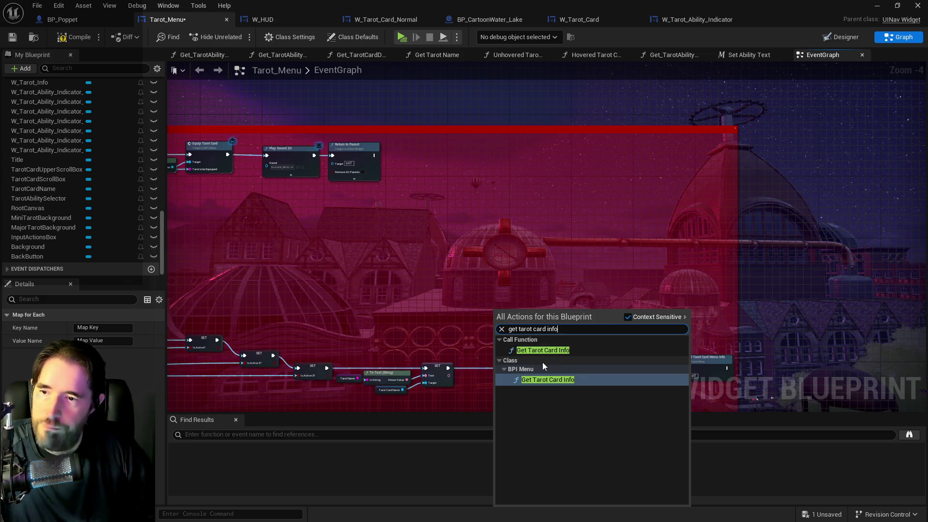
left_click(184, 237)
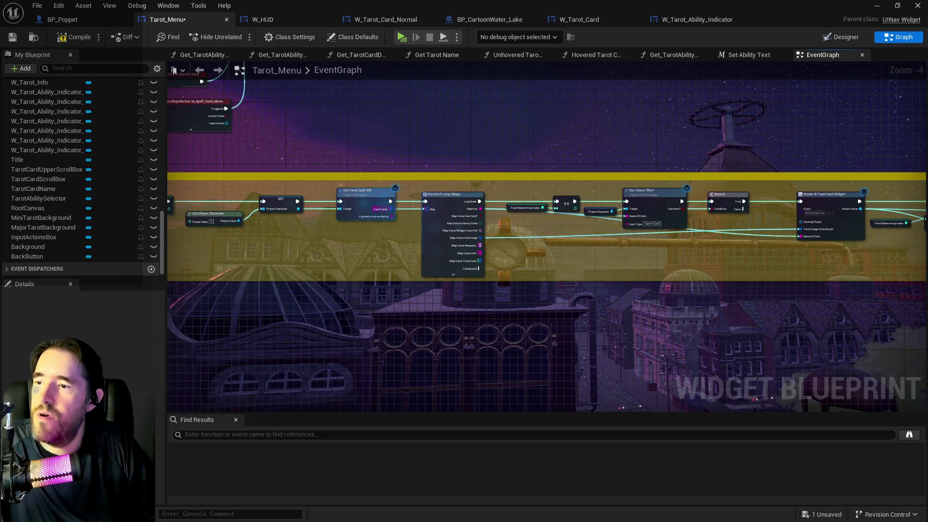
mouse_move(417, 211)
left_mouse_down()
mouse_move(547, 235)
mouse_move(553, 221)
mouse_move(271, 186)
mouse_move(298, 180)
mouse_move(217, 181)
left_mouse_up()
mouse_move(545, 188)
left_mouse_down()
mouse_move(332, 224)
mouse_move(428, 388)
mouse_move(443, 280)
mouse_move(430, 165)
left_mouse_up()
scroll(428, 388, "down", 3)
scroll(421, 377, "up", 3)
scroll(399, 297, "up", 3)
Step: Promote Get Tarot Card Info's Tarot Cards output to a variable, then delete that SET node
left_click_drag(392, 221, 447, 214)
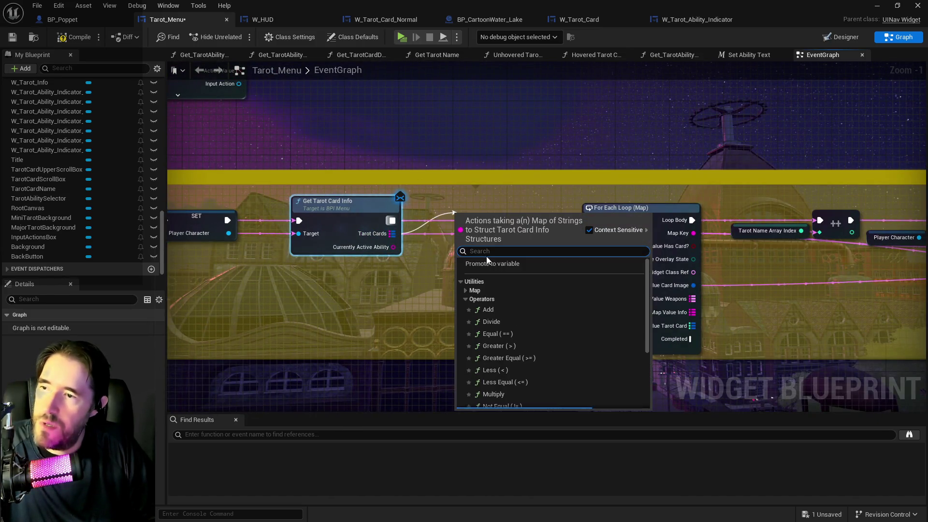
left_click(495, 260)
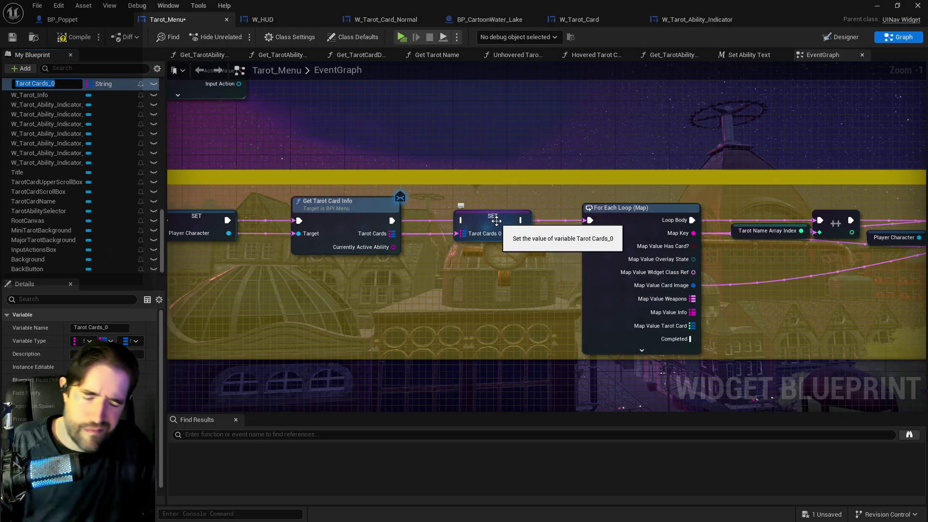
key("BackSpace")
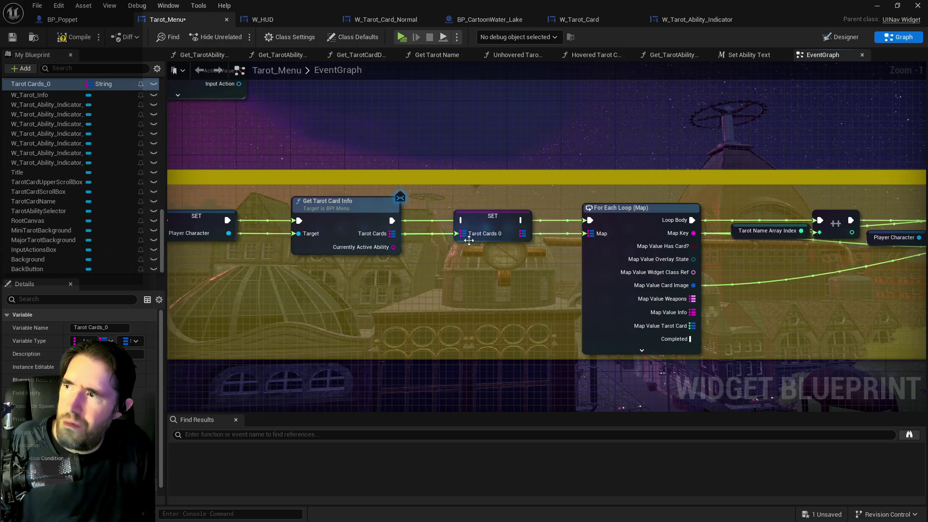
left_click(485, 222)
key("Delete")
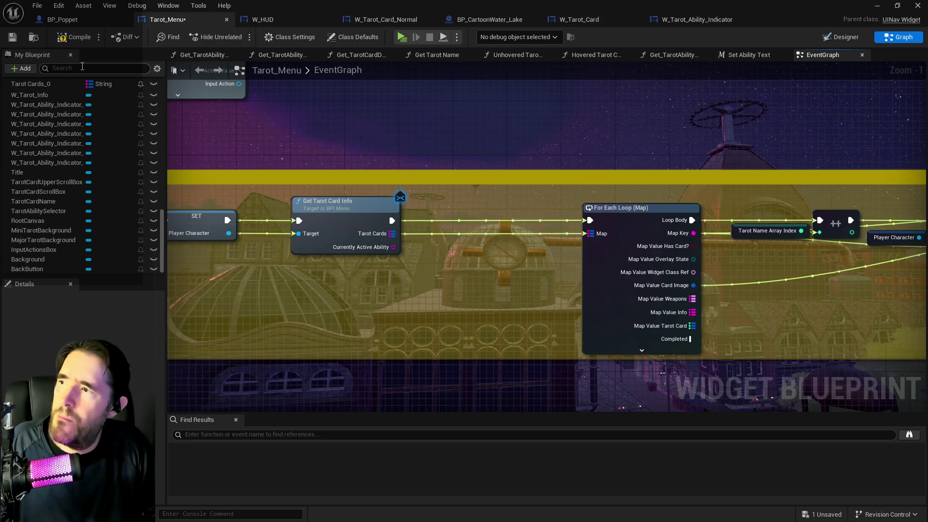
Step: Add a SET node for the existing Tarot Cards variable, fed by Get Tarot Card Info's output
type("tarot card")
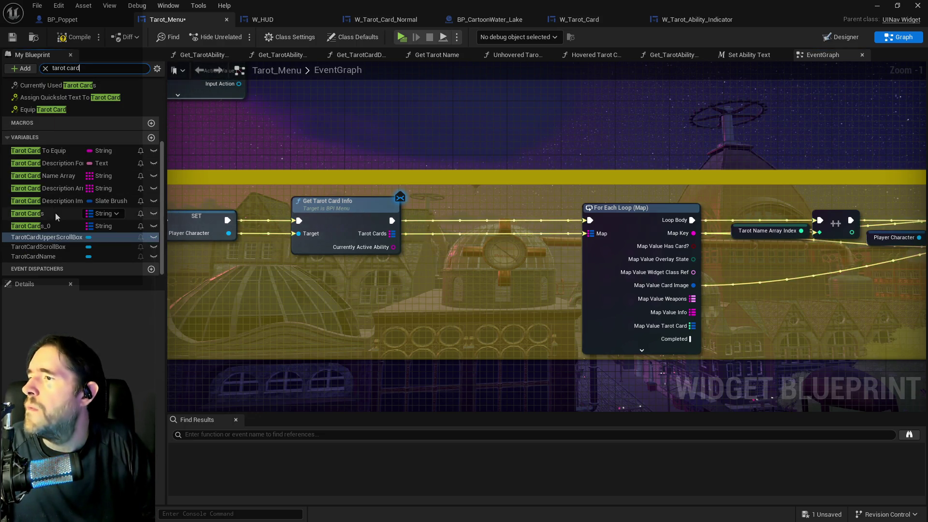
left_click_drag(27, 213, 471, 239)
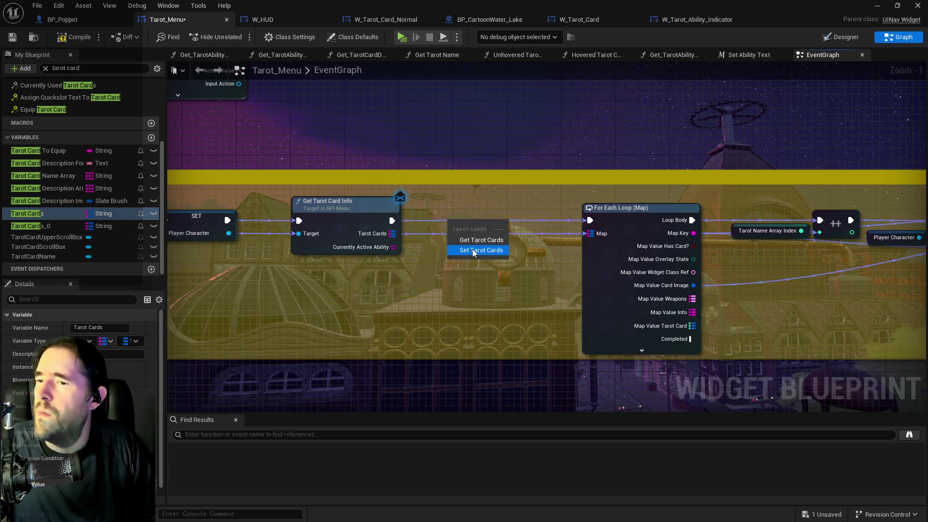
left_click(472, 251)
left_click_drag(392, 233, 456, 241)
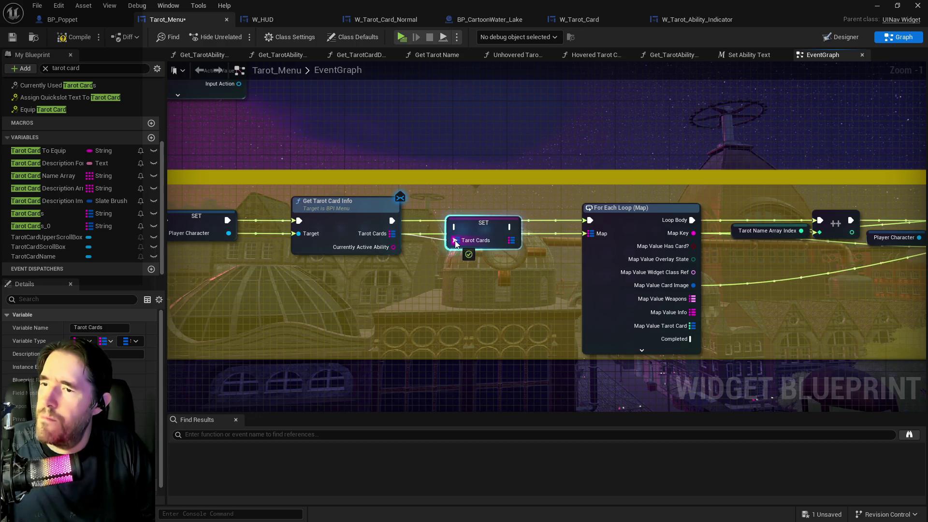
Step: Delete duplicate Tarot Cards_0, line SET Tarot Cards up before the loop, and find its references
right_click(46, 224)
left_click(77, 307)
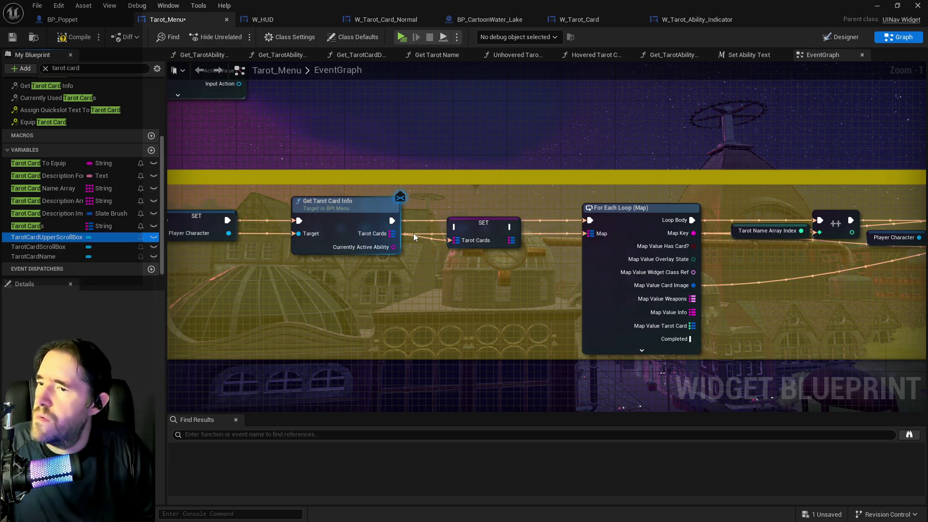
mouse_move(471, 228)
left_mouse_down()
mouse_move(465, 213)
mouse_move(628, 261)
mouse_move(590, 234)
left_mouse_up()
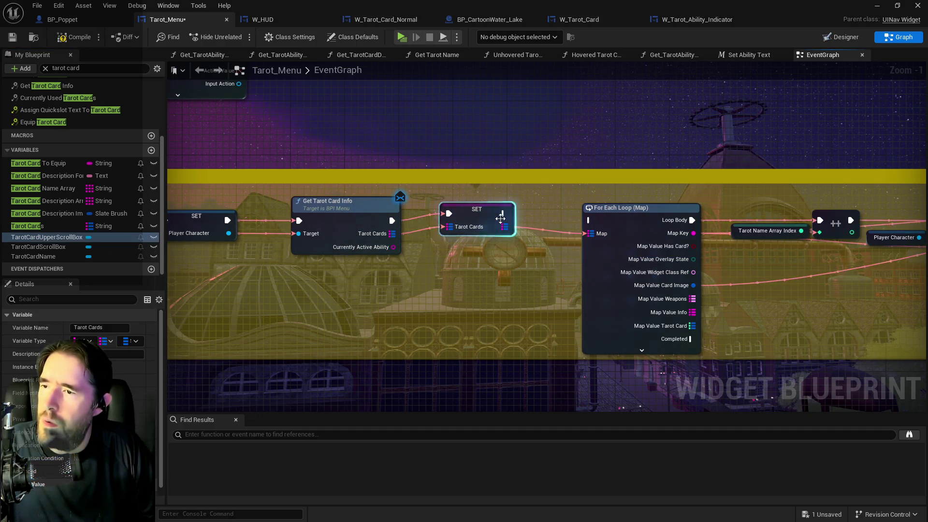
left_click_drag(480, 213, 475, 218)
left_click(568, 219)
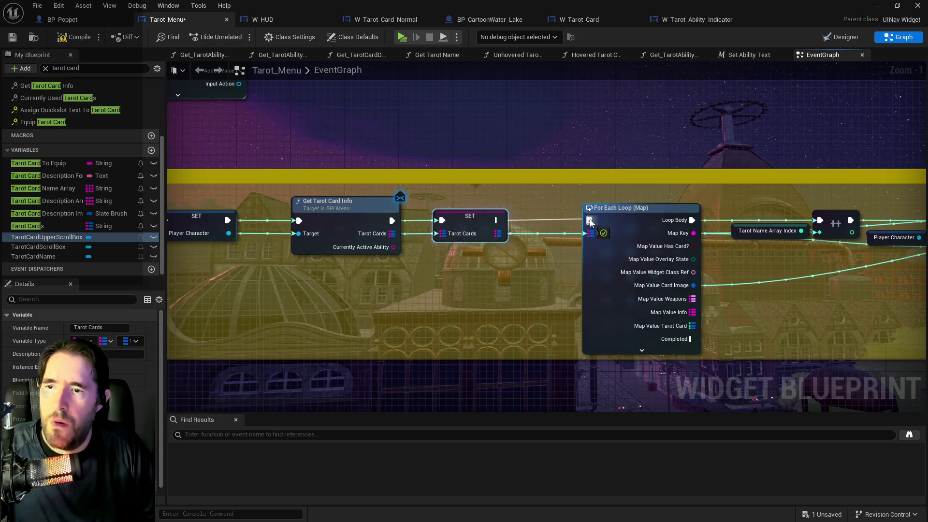
right_click(471, 223)
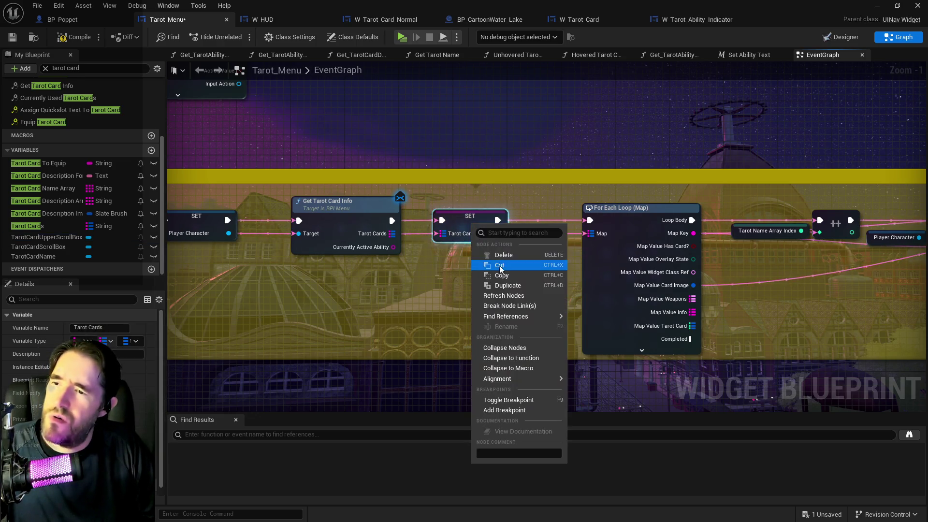
left_click(578, 320)
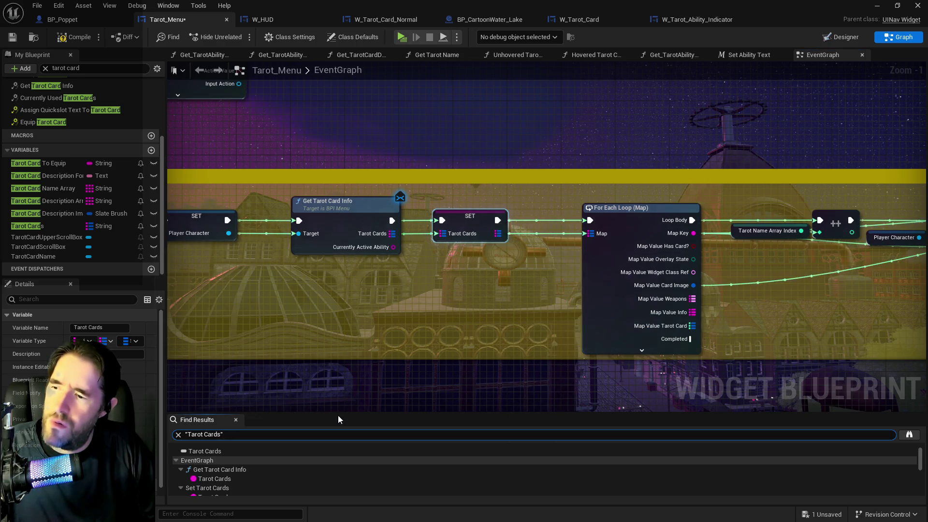
Step: Step through the Get Tarot Card Info, Set Tarot Cards and description image brush references
left_click(216, 478)
scroll(219, 473, "down", 1)
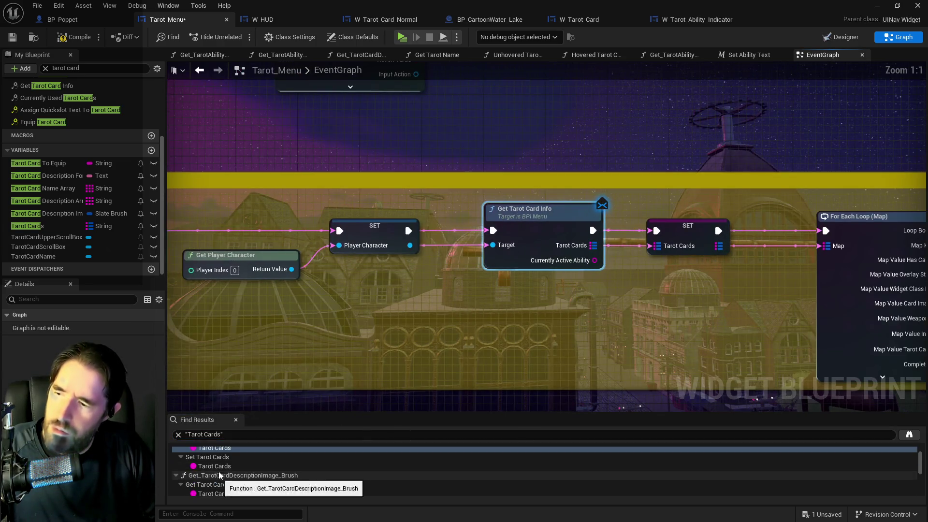
left_click(219, 468)
scroll(216, 476, "down", 1)
left_click(211, 479)
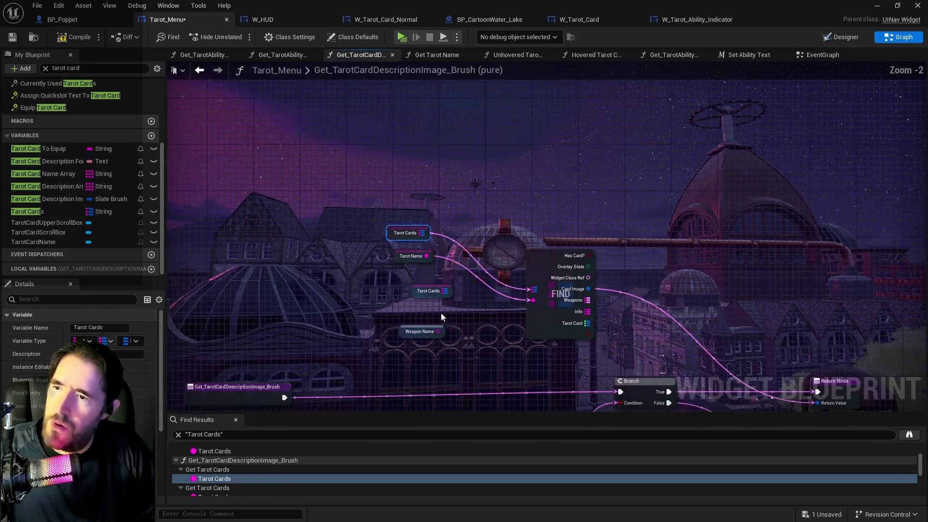
Step: Delete the unused Tarot Cards and Weapon Name nodes, then select Tarot Cards and Tarot Name
left_click_drag(317, 227, 373, 269)
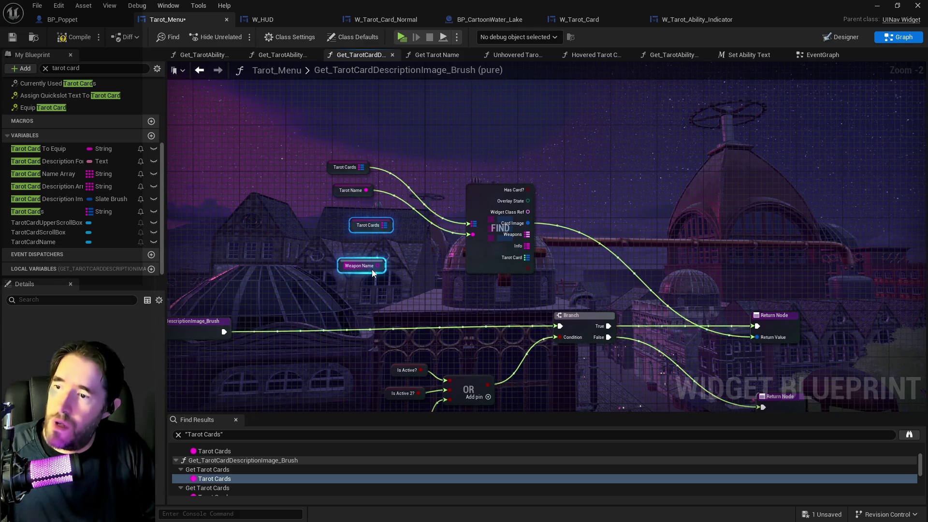
key("Delete")
left_click_drag(327, 149, 349, 190)
left_click_drag(395, 334, 364, 194)
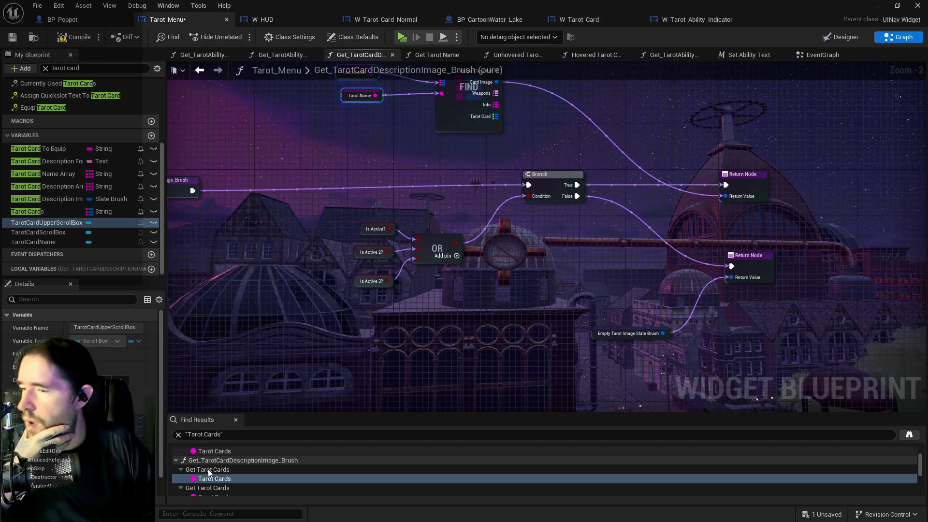
Step: Check the Get Tarot Cards, Currently Used Tarot Cards and ability text function references
scroll(209, 473, "down", 1)
left_click(204, 487)
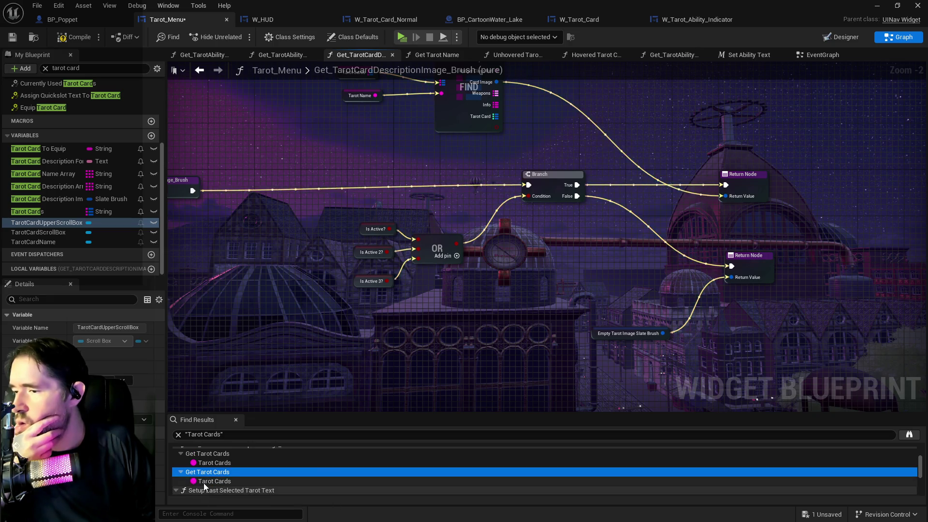
left_click(204, 485)
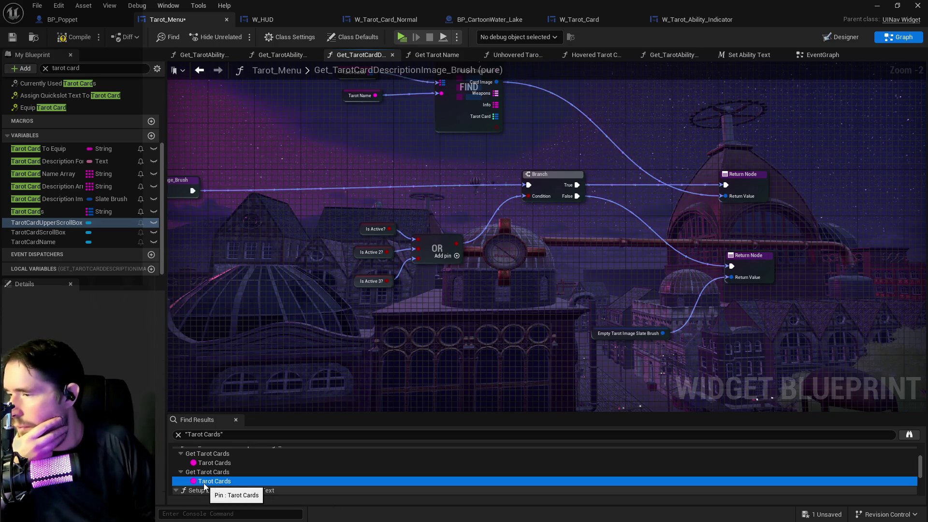
scroll(205, 485, "down", 3)
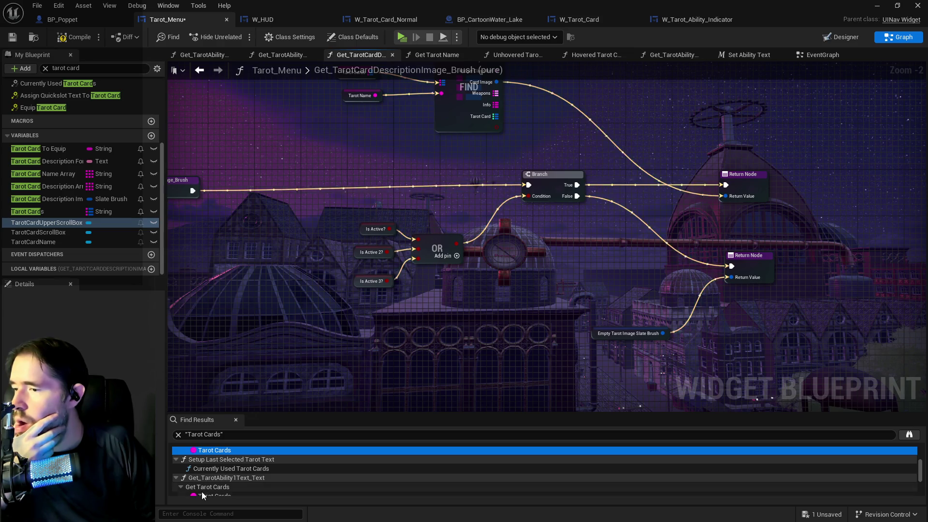
left_click(212, 468)
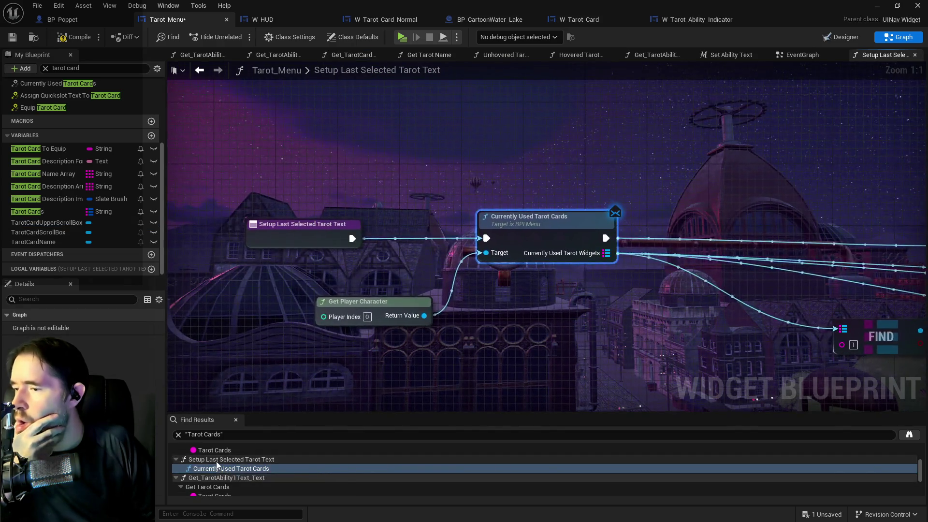
scroll(211, 472, "down", 3)
left_click(212, 466)
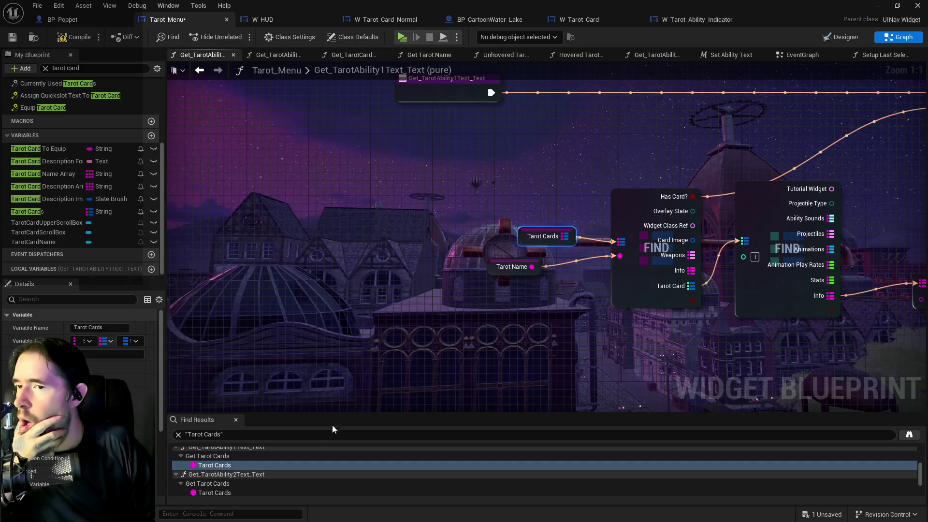
left_click(213, 490)
Step: View where Get Tarot Card Info's Return Node outputs Tarot Cards, then return to the EventGraph
scroll(213, 489, "down", 5)
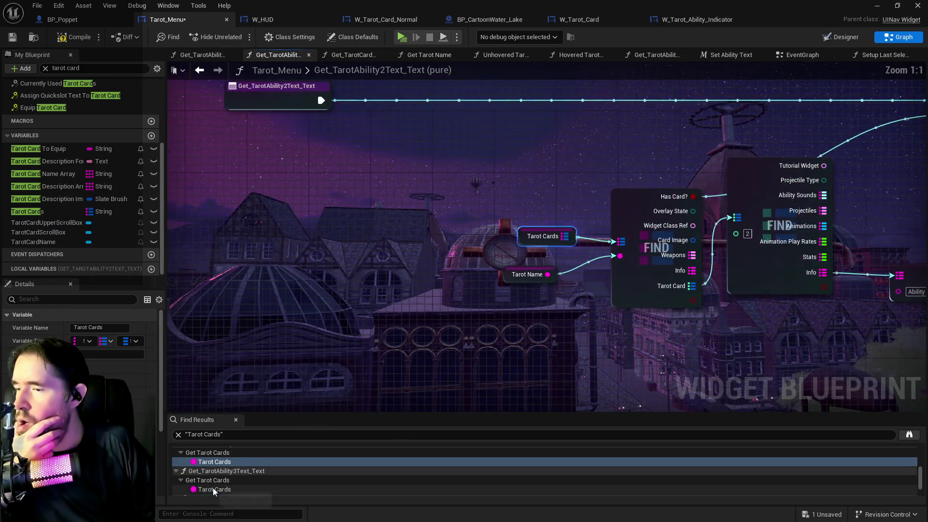
scroll(213, 488, "down", 3)
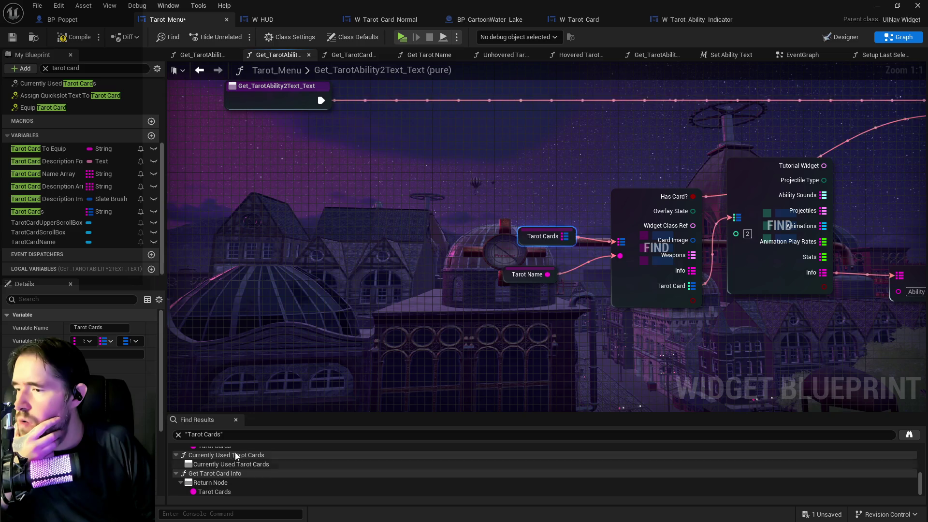
left_click(214, 492)
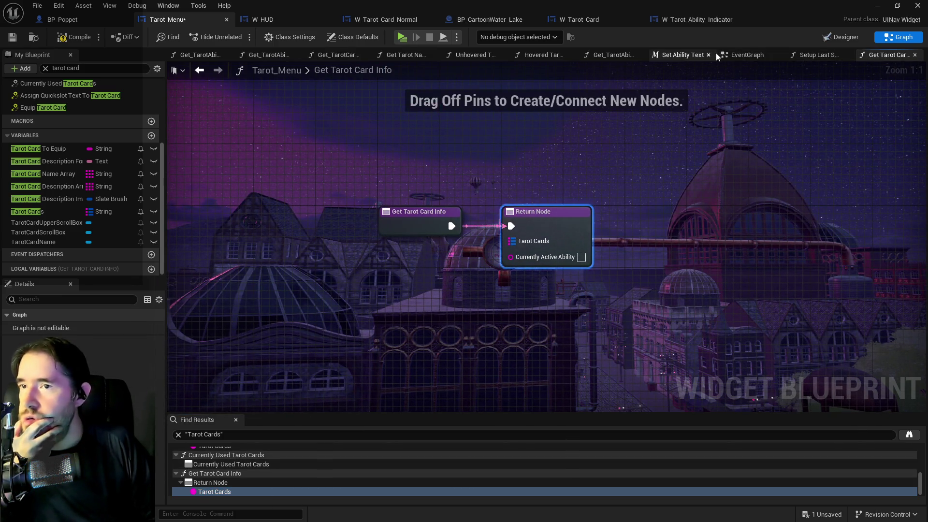
left_click(915, 55)
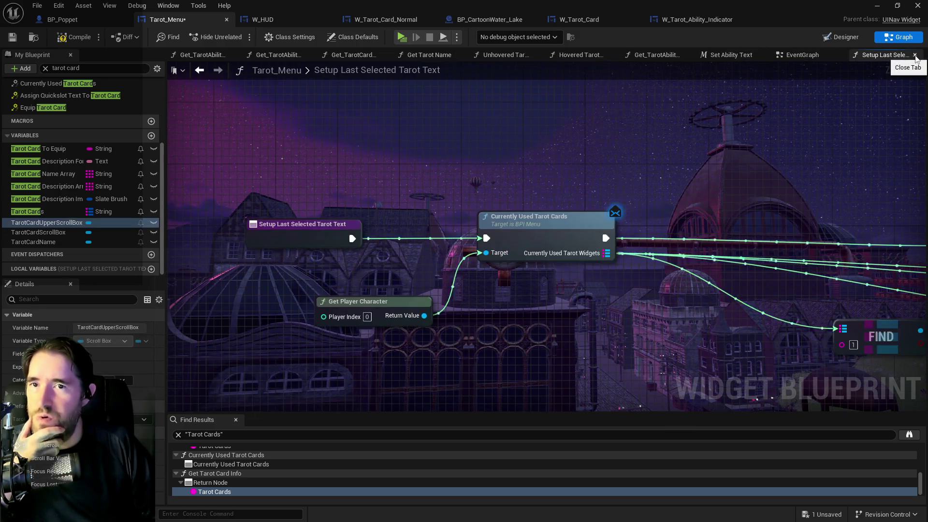
left_click(781, 55)
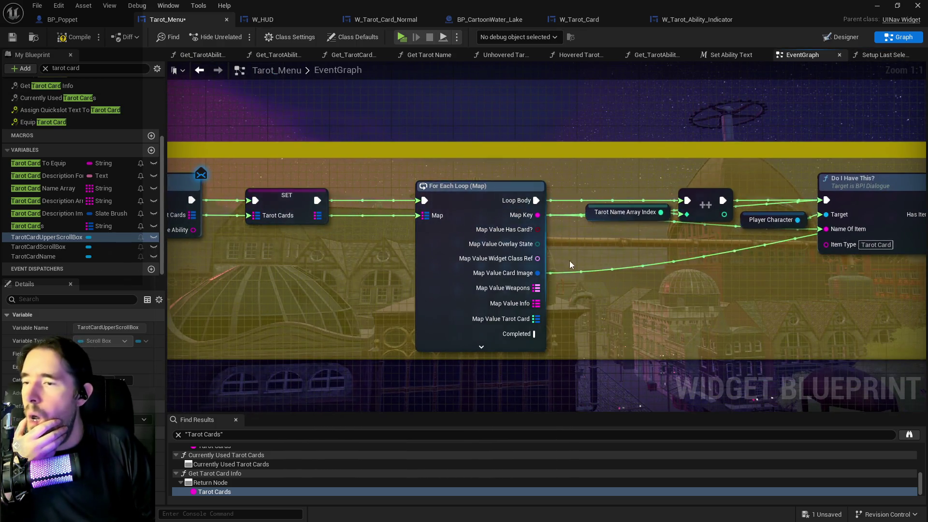
Step: Add a Tarot Cards map getter and a Find node off it
scroll(570, 264, "down", 4)
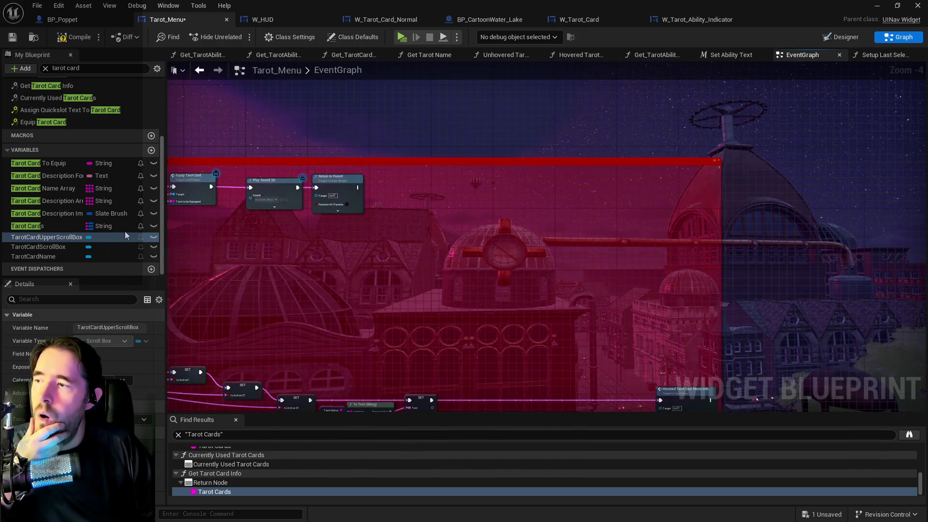
mouse_move(356, 280)
left_mouse_down()
mouse_move(530, 126)
mouse_move(537, 108)
mouse_move(400, 140)
mouse_move(443, 138)
left_mouse_up()
mouse_move(28, 226)
left_mouse_down()
mouse_move(544, 289)
mouse_move(518, 291)
mouse_move(600, 274)
mouse_move(611, 263)
left_mouse_up()
left_click(546, 308)
scroll(551, 291, "up", 3)
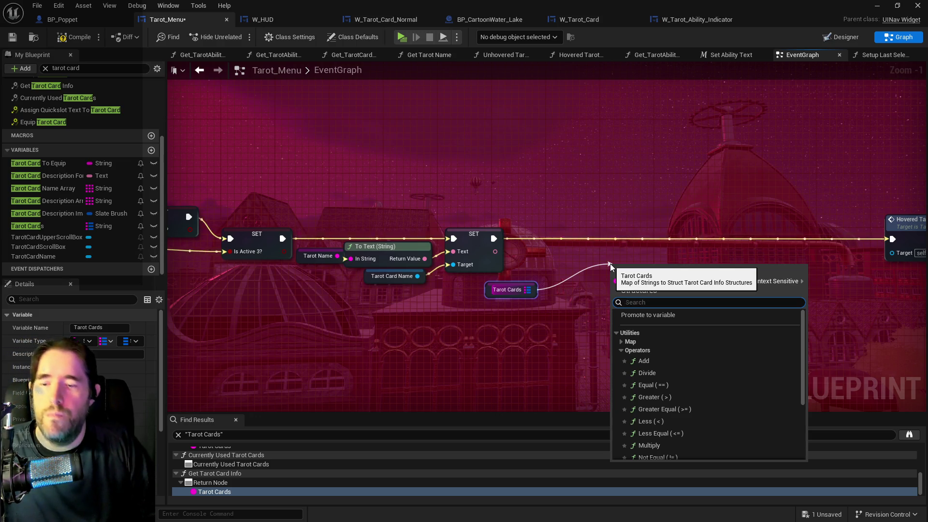
type("find")
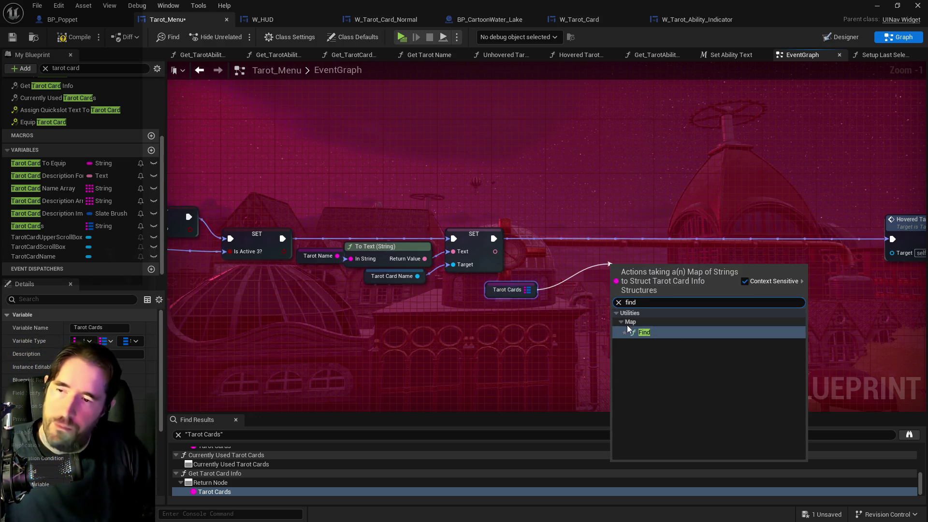
left_click(635, 332)
Step: Replace the Find node with a For Each Loop (Map) over Tarot Cards
scroll(599, 287, "down", 2)
scroll(684, 188, "down", 3)
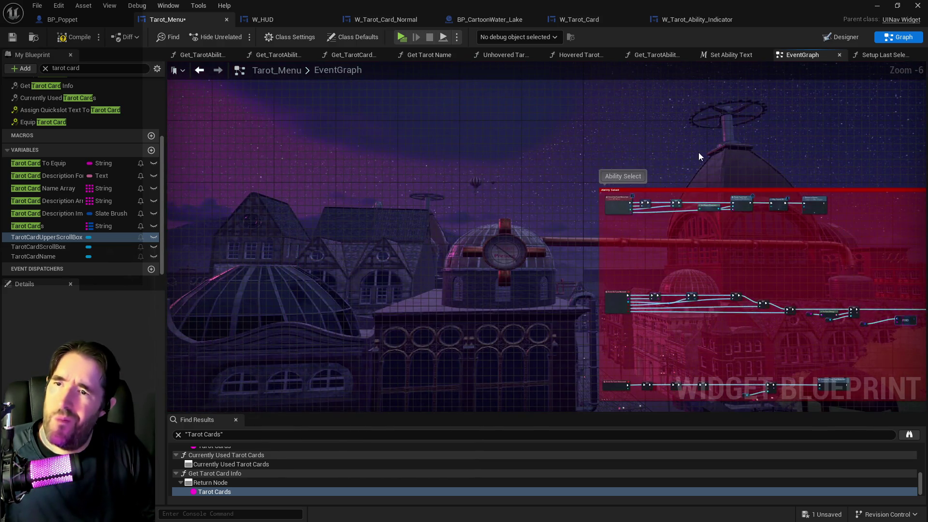
mouse_move(698, 152)
left_mouse_down()
mouse_move(571, 286)
mouse_move(528, 254)
left_mouse_up()
scroll(490, 185, "up", 3)
mouse_move(612, 274)
left_mouse_down()
mouse_move(483, 232)
mouse_move(478, 242)
mouse_move(552, 230)
left_mouse_up()
scroll(599, 263, "down", 1)
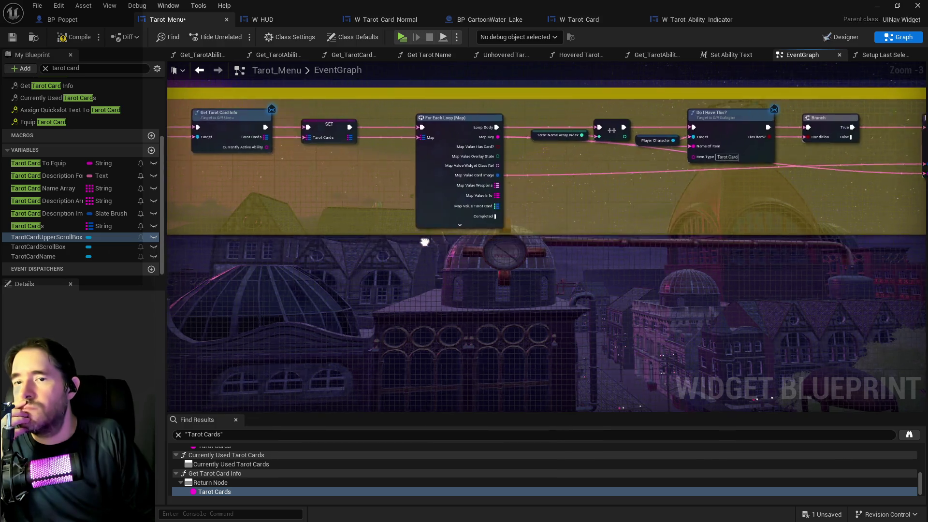
mouse_move(425, 243)
left_mouse_down()
mouse_move(537, 249)
mouse_move(527, 240)
mouse_move(500, 252)
mouse_move(490, 188)
mouse_move(497, 179)
mouse_move(480, 205)
mouse_move(489, 174)
mouse_move(504, 160)
left_mouse_up()
scroll(481, 205, "up", 1)
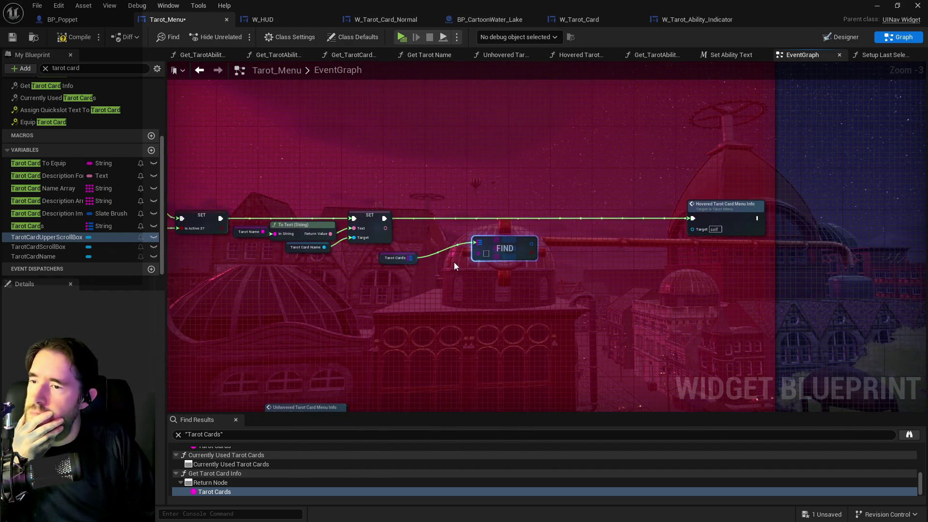
left_click_drag(410, 258, 460, 279)
type("f")
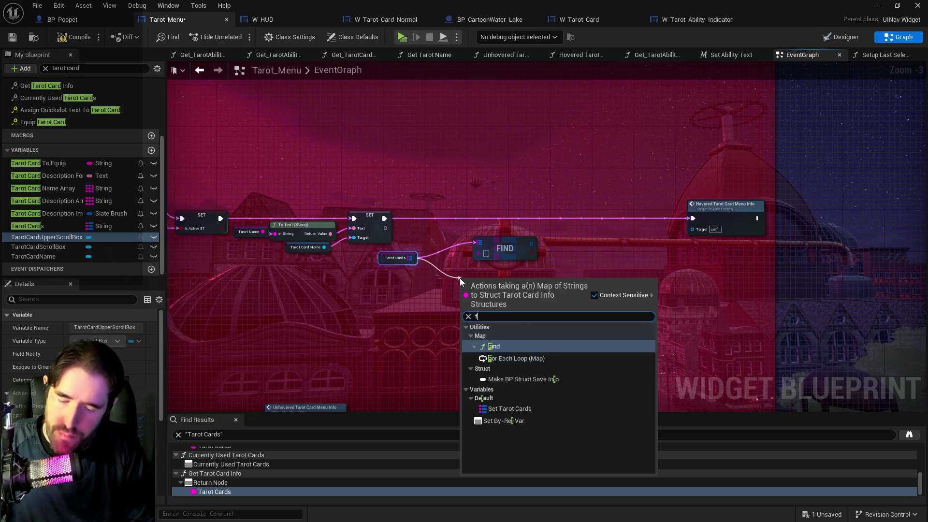
type("or e")
left_click(505, 347)
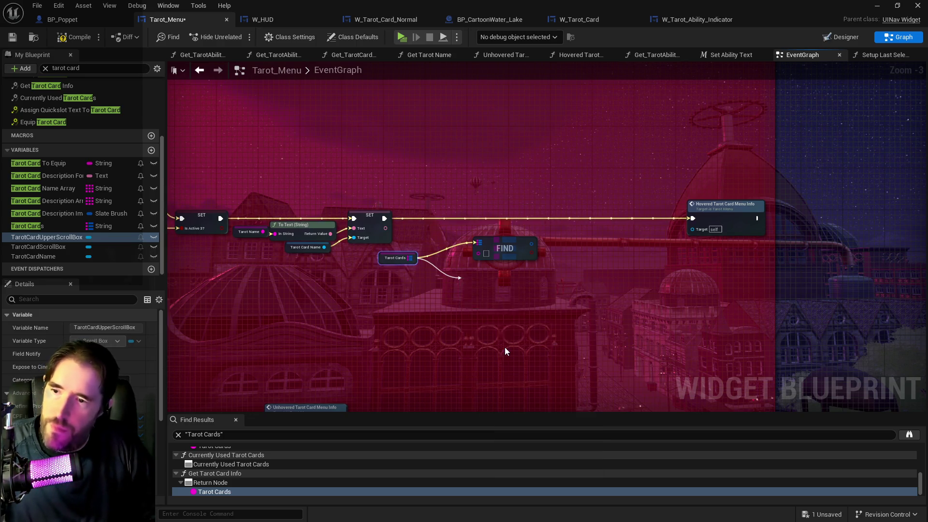
left_click(503, 255)
key("Delete")
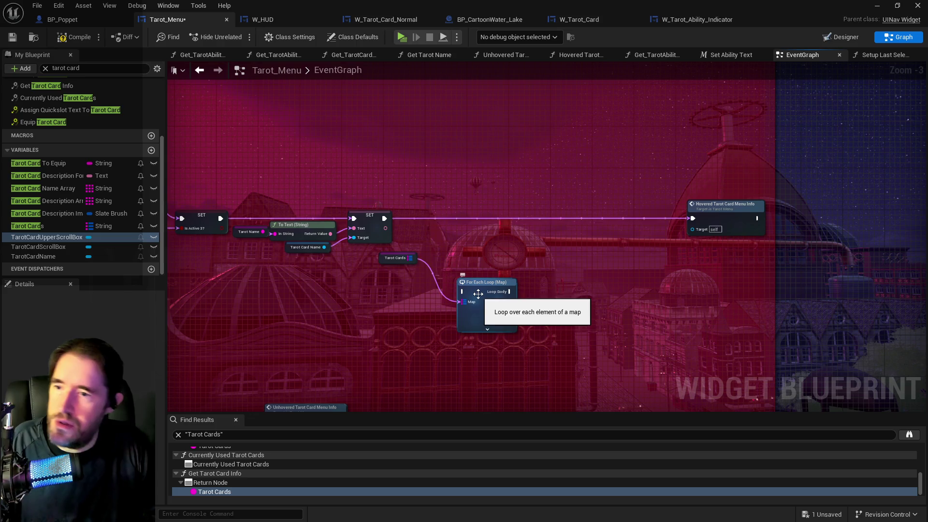
Step: Split the loop's Map Value into card fields and wire SET's execution into it
left_click(479, 293)
scroll(484, 256, "up", 4)
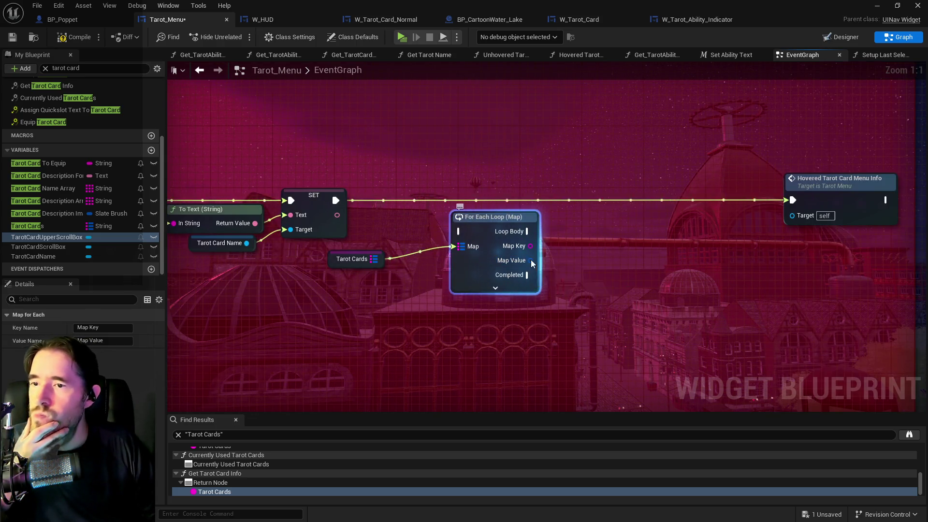
right_click(532, 261)
left_click(560, 301)
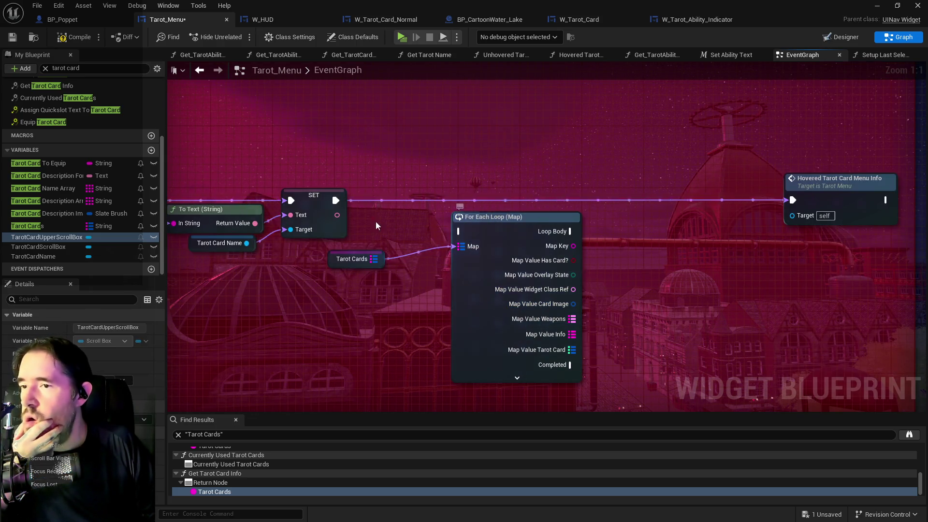
mouse_move(335, 201)
left_mouse_down()
mouse_move(458, 231)
mouse_move(490, 207)
mouse_move(496, 145)
mouse_move(485, 236)
mouse_move(525, 253)
mouse_move(569, 228)
mouse_move(465, 246)
left_mouse_up()
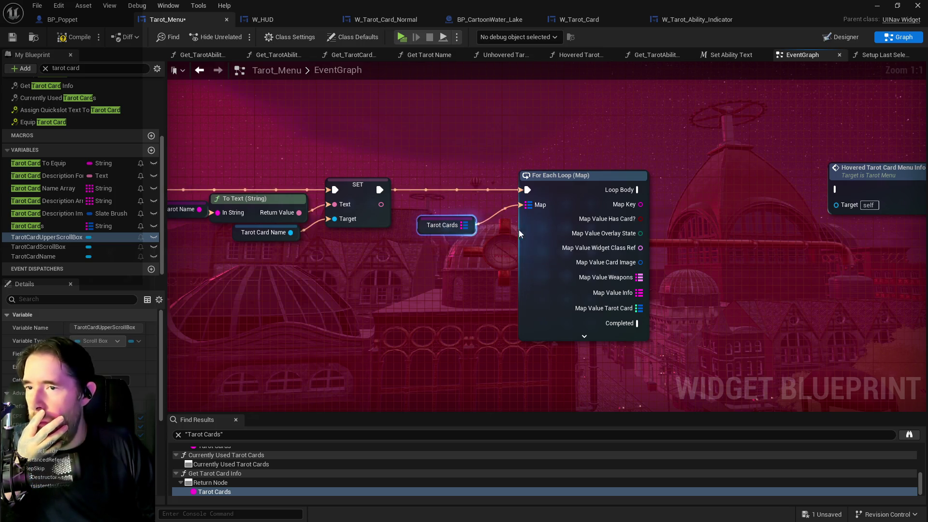
Step: Delete that loop and add a Find lookup on the Tarot Cards map instead
left_click(542, 223)
key("Delete")
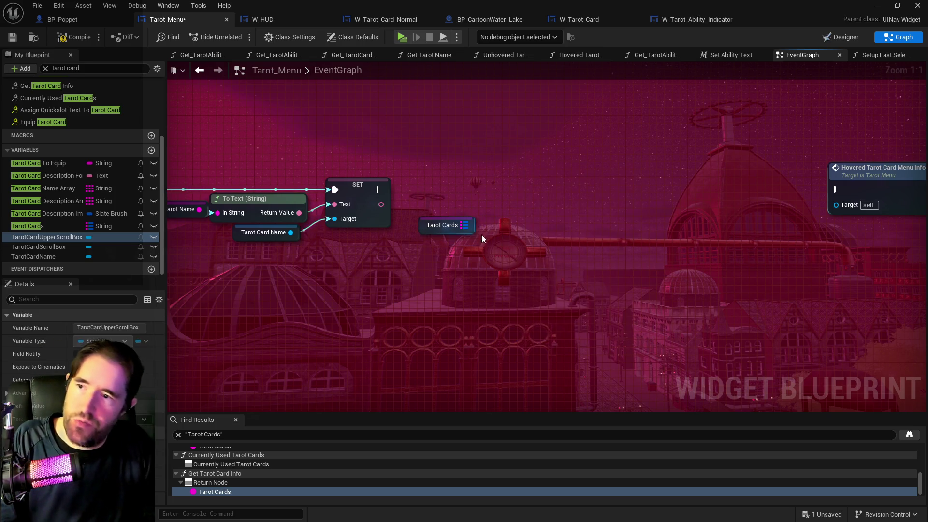
left_click_drag(465, 225, 529, 240)
type("find")
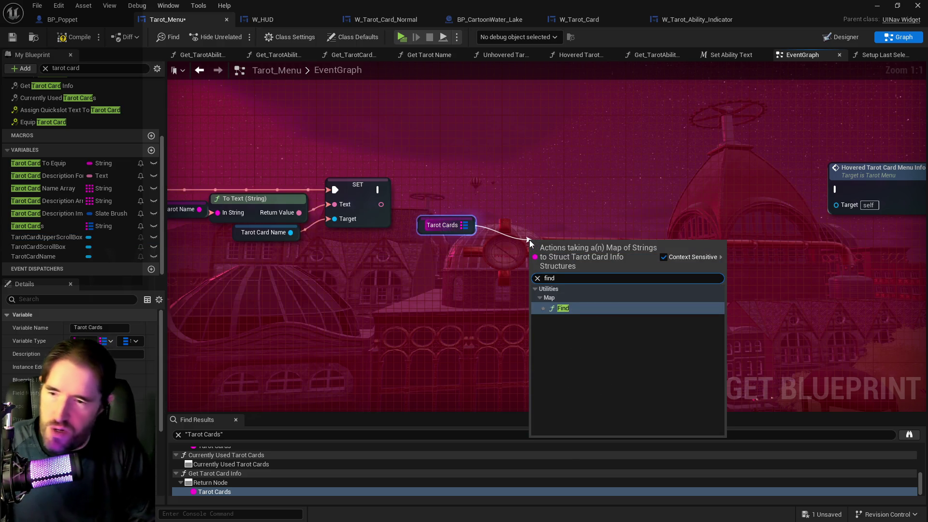
left_click(589, 308)
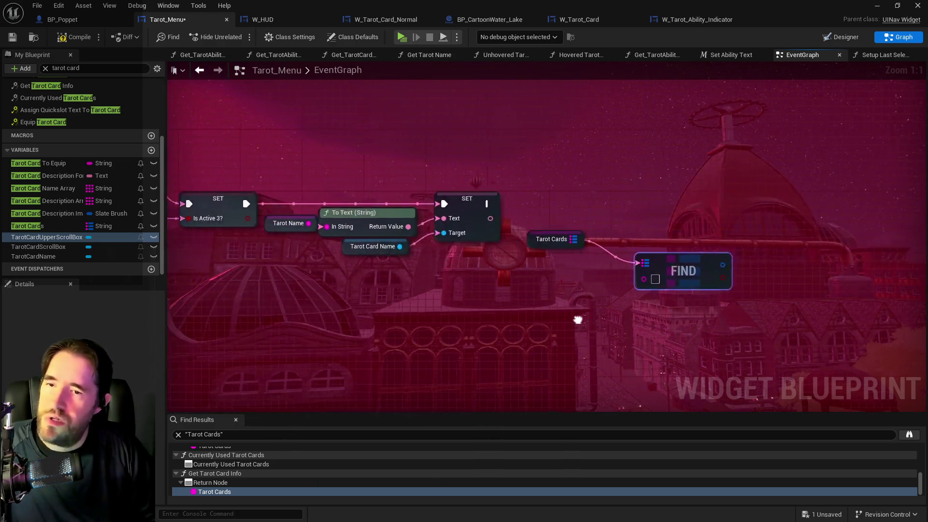
Step: Key the Find node with a Tarot Name getter and split its result into card fields
right_click(541, 271)
type("get tarot name")
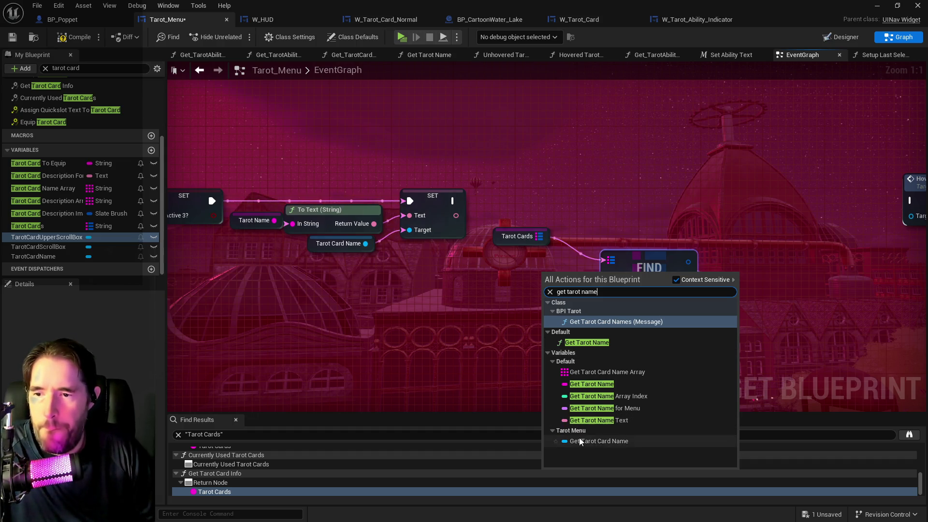
left_click(592, 384)
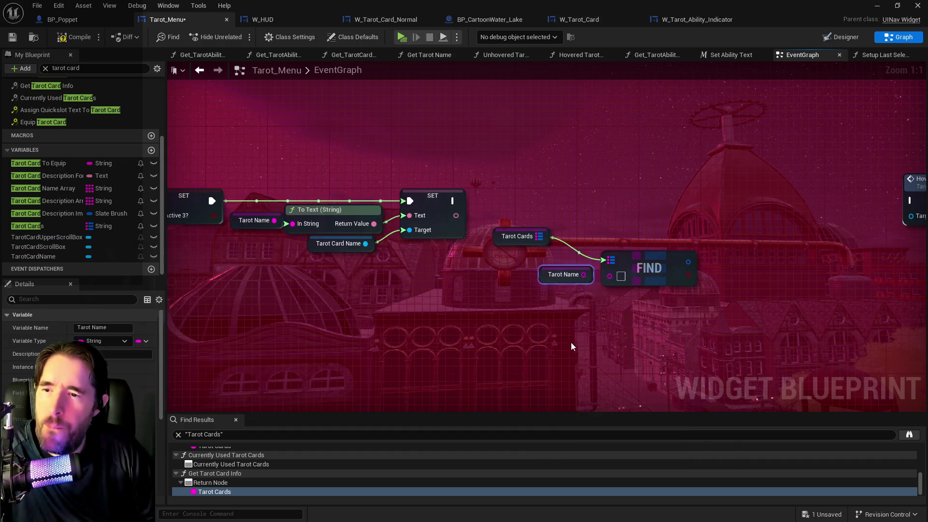
left_click_drag(545, 274, 610, 276)
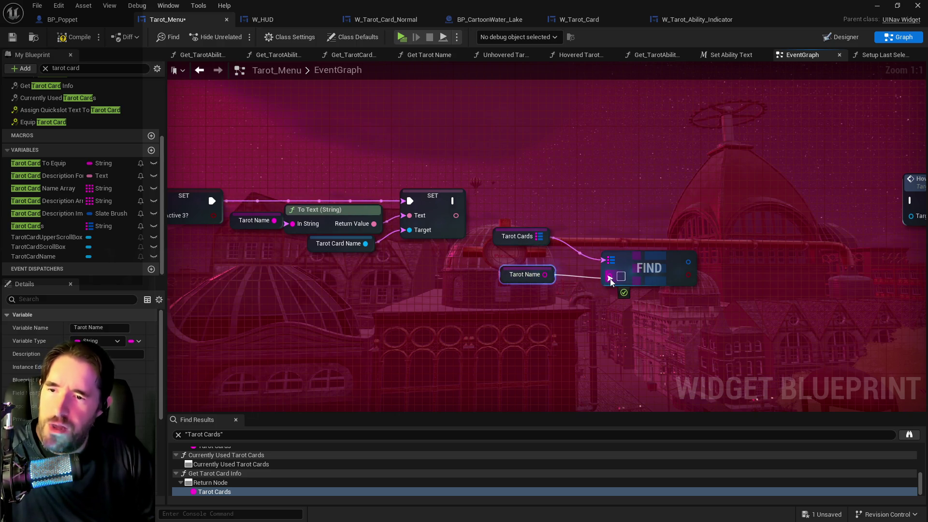
left_click_drag(693, 261, 676, 254)
right_click(659, 255)
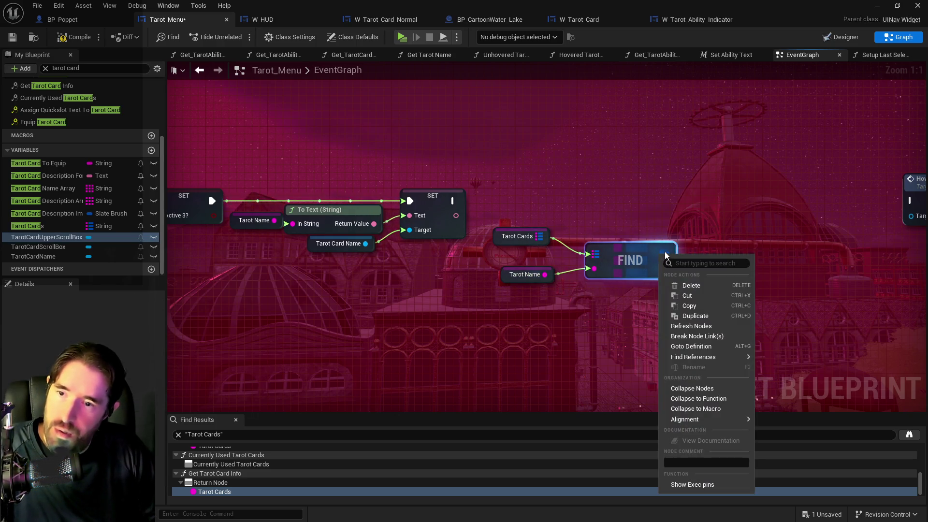
right_click(667, 254)
left_click(687, 292)
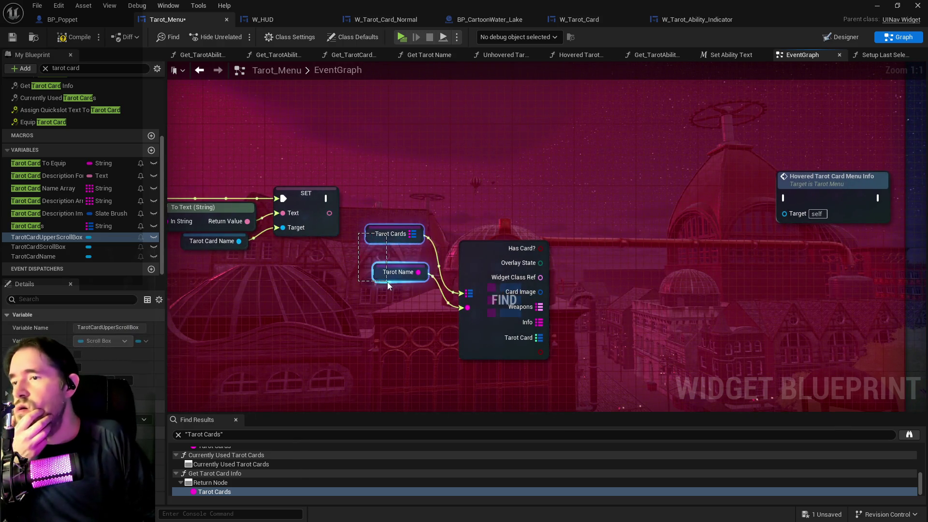
Step: Add a For Each Loop over the found Tarot Card map, executed after SET
mouse_move(388, 285)
left_mouse_down()
mouse_move(403, 310)
mouse_move(387, 336)
left_mouse_up()
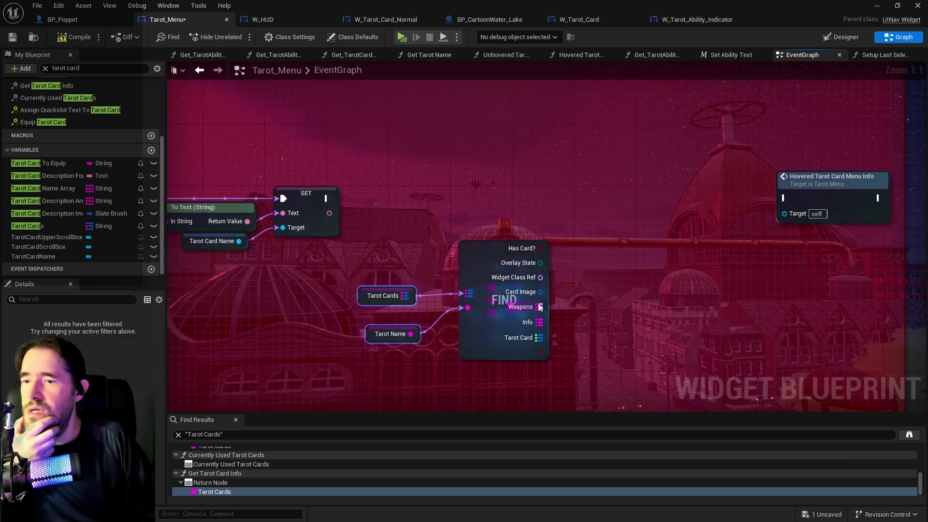
left_click_drag(478, 355, 543, 245)
type("for ea")
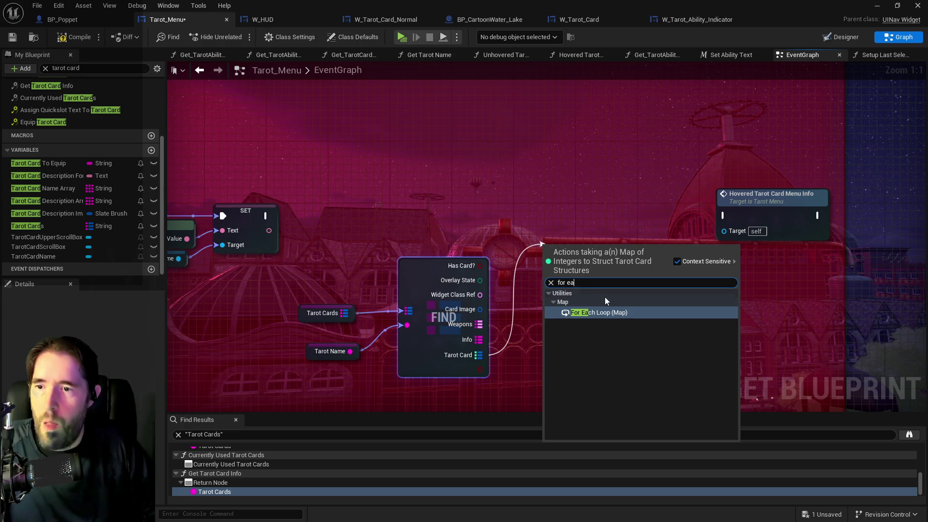
left_click(607, 313)
left_click_drag(576, 248, 568, 201)
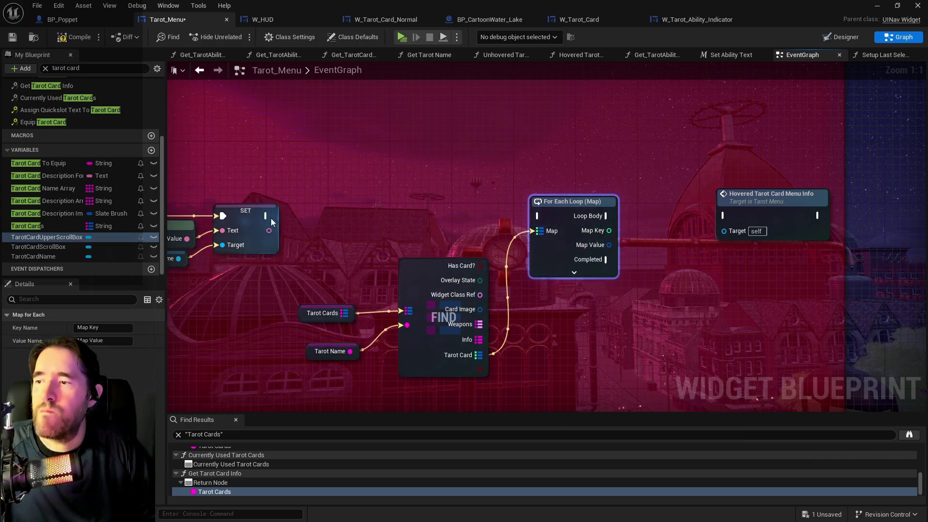
left_click_drag(271, 219, 537, 212)
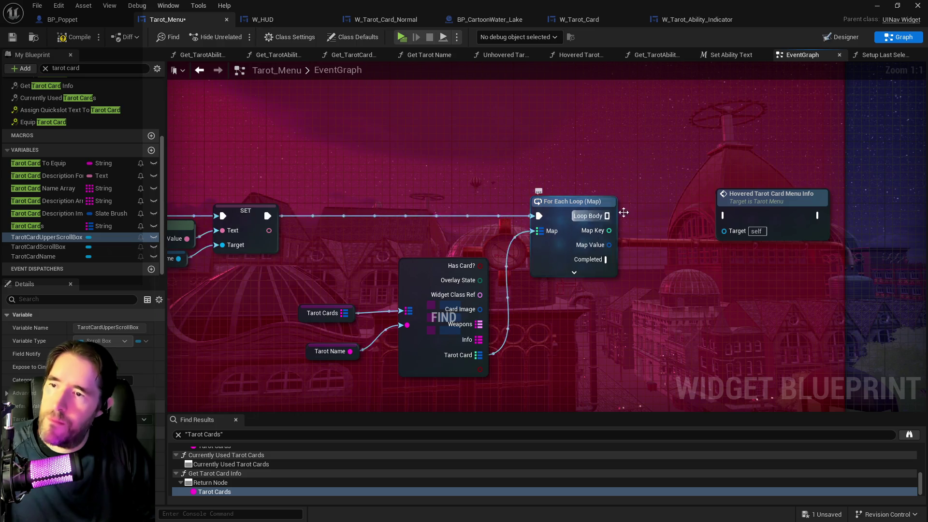
Step: Move Hovered Tarot Card Menu Info aside and split the loop's Map Value into struct fields
mouse_move(701, 212)
left_mouse_down()
mouse_move(745, 342)
mouse_move(768, 367)
left_mouse_up()
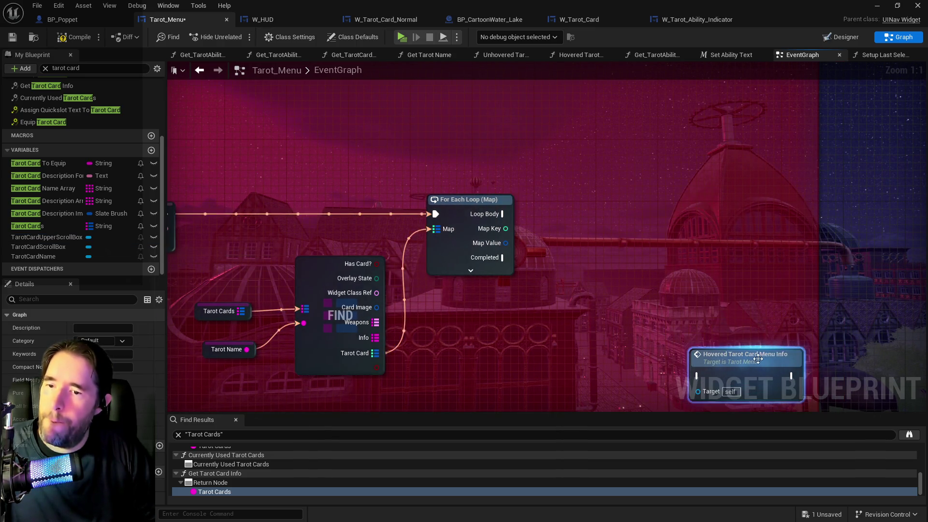
mouse_move(493, 322)
left_mouse_down()
mouse_move(410, 266)
mouse_move(433, 268)
mouse_move(344, 258)
left_mouse_up()
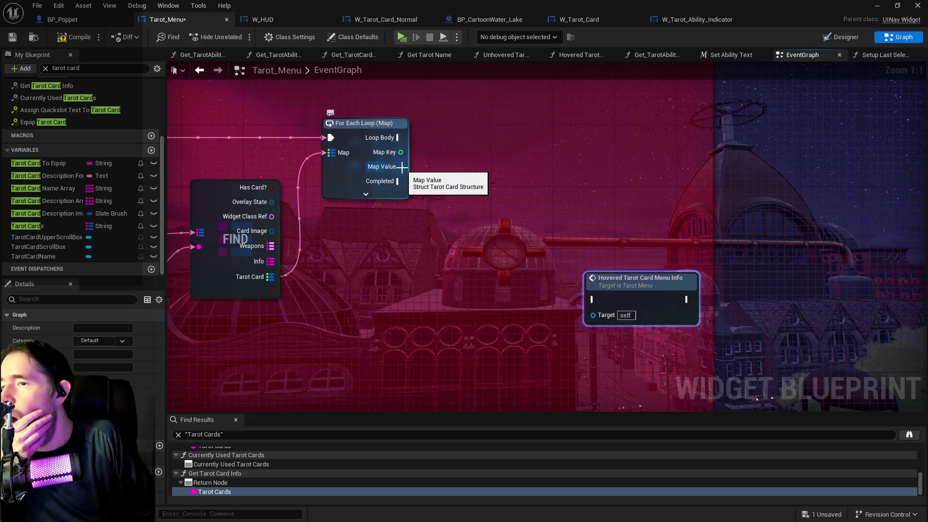
right_click(401, 166)
left_click(426, 208)
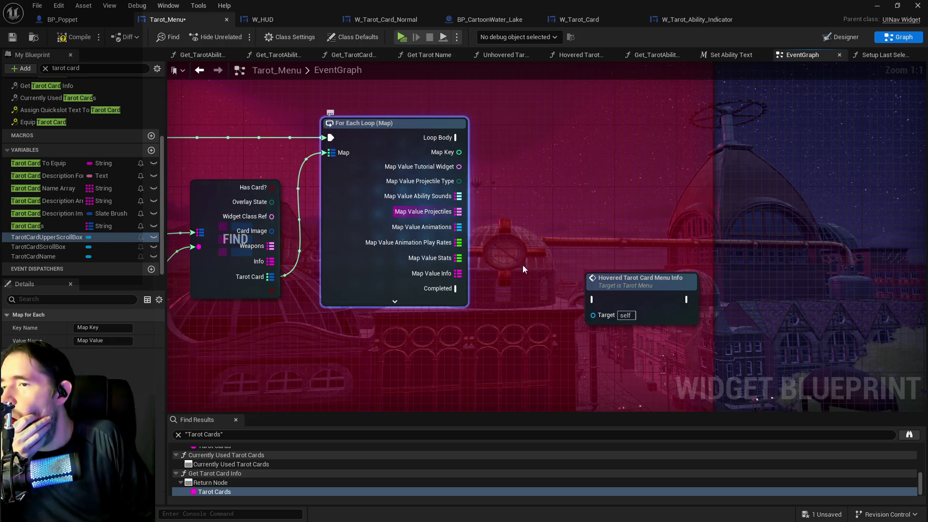
Step: Copy the Create W Tarot Card Widget node from the yellow comment to beside the For Each Loop (Map)
left_click_drag(629, 279, 620, 348)
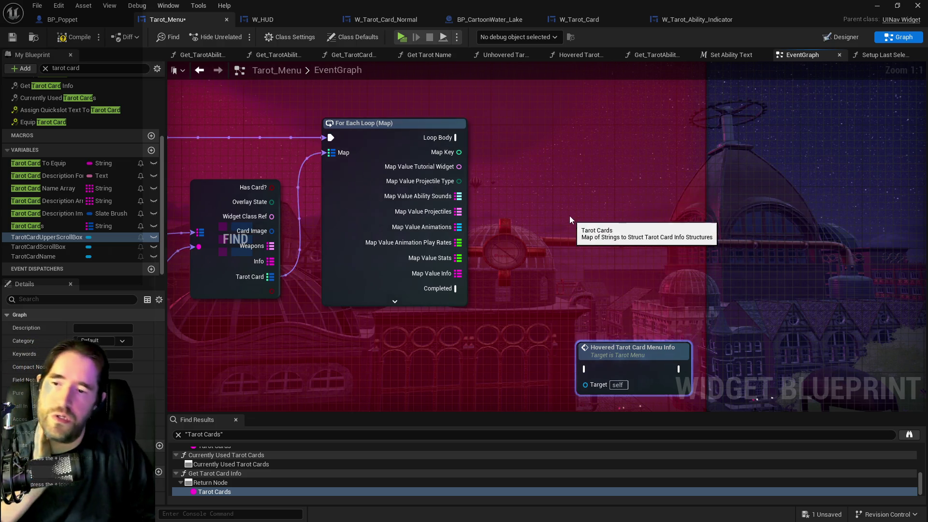
scroll(569, 216, "down", 6)
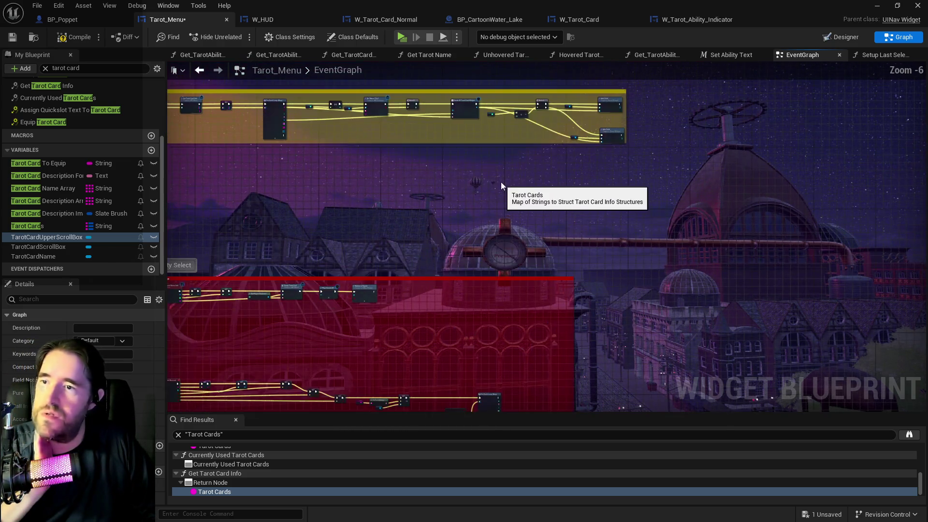
scroll(483, 203, "up", 2)
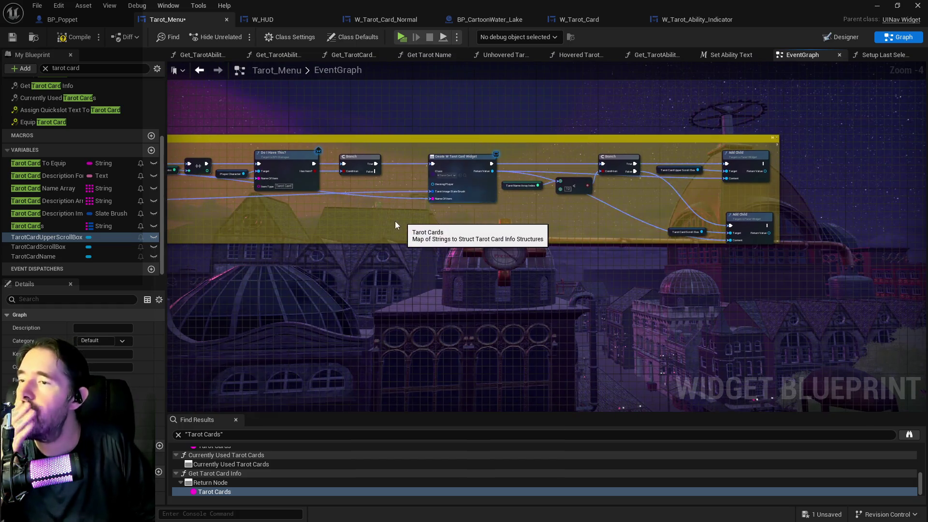
left_click_drag(395, 225, 325, 201)
mouse_move(356, 125)
left_mouse_down()
mouse_move(443, 145)
mouse_move(483, 197)
mouse_move(468, 187)
mouse_move(335, 173)
mouse_move(408, 151)
left_mouse_up()
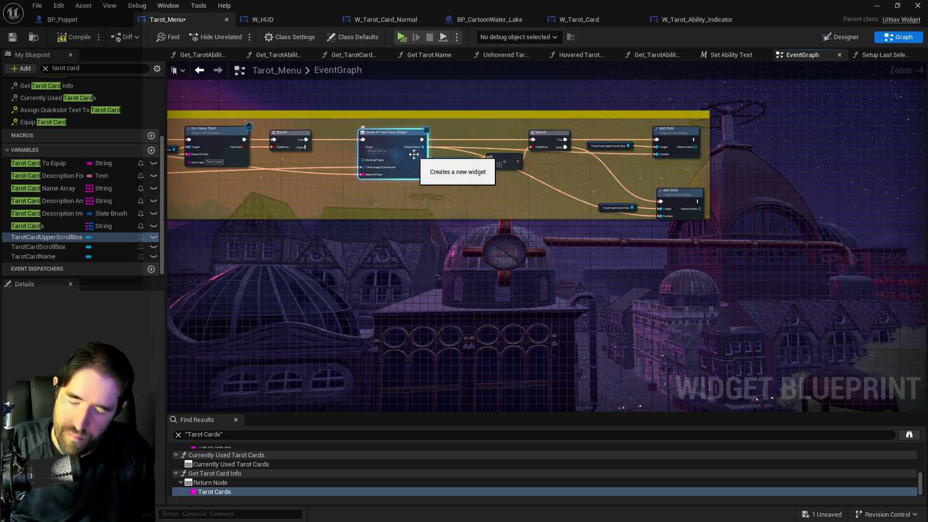
scroll(527, 148, "up", 2)
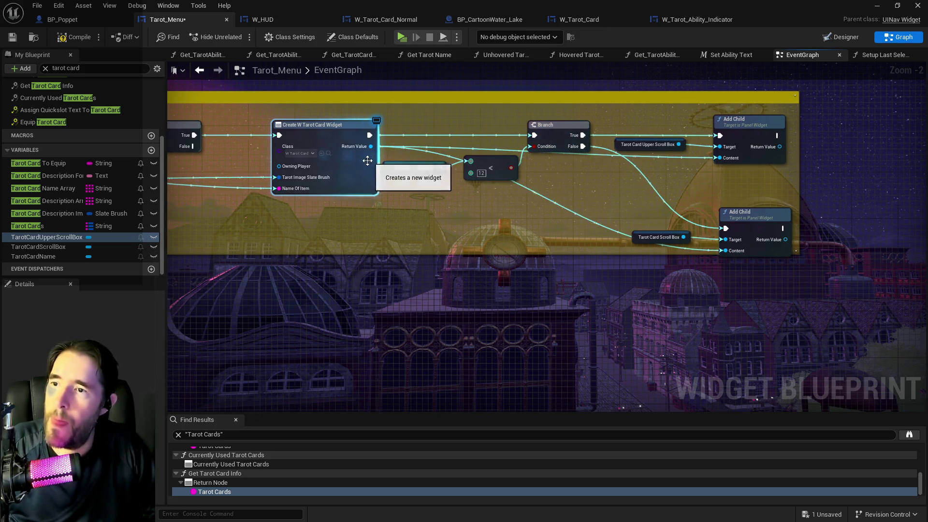
scroll(378, 224, "down", 4)
left_click_drag(427, 221, 457, 169)
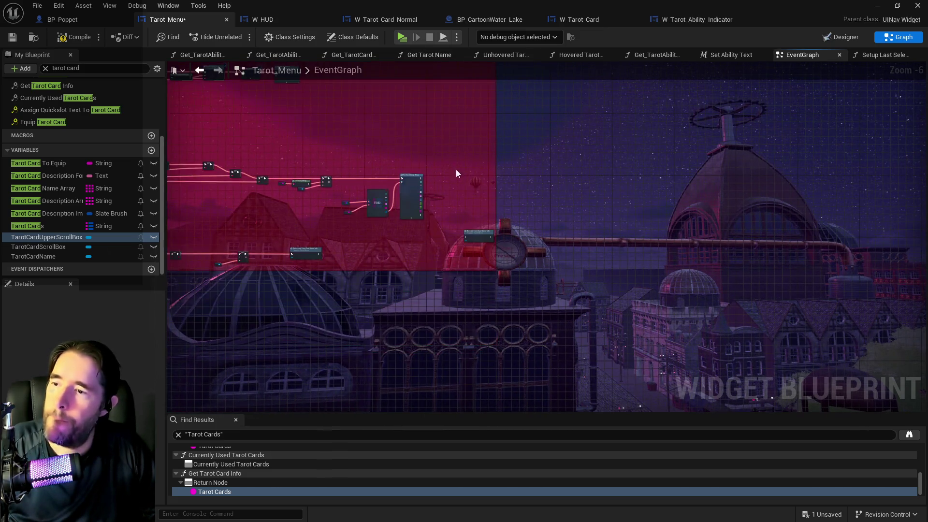
scroll(471, 168, "up", 2)
Step: Set the pasted node's Class to W_Tarot_Ability_Indicator, shift it right, and view that widget's EventGraph
left_click(482, 173)
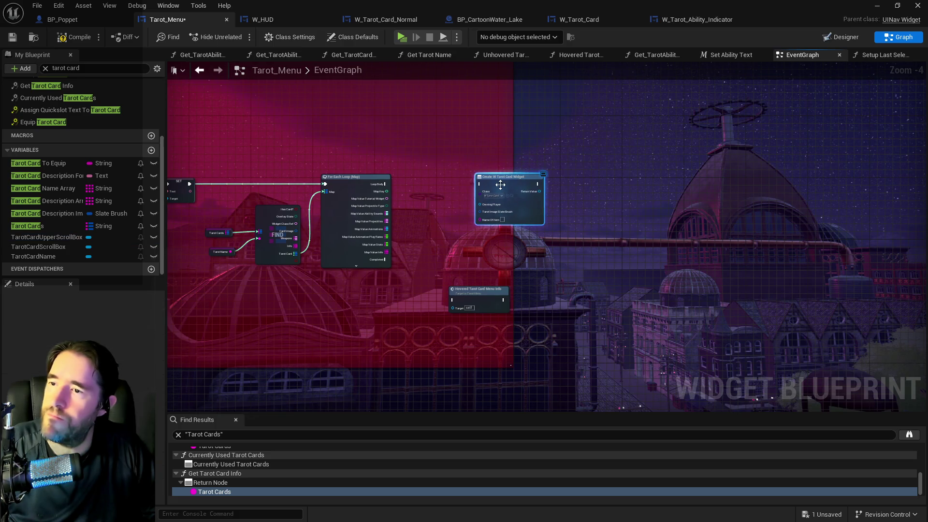
scroll(482, 173, "up", 3)
left_click(693, 21)
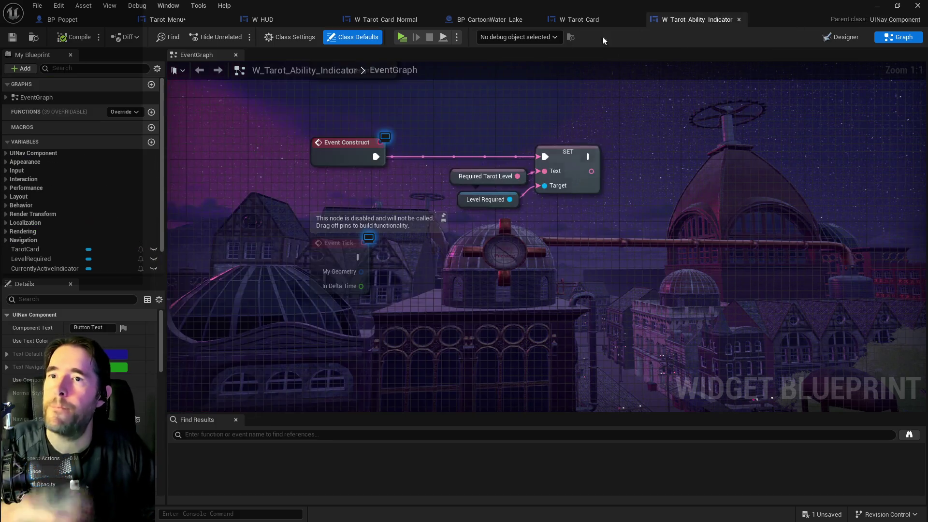
left_click(168, 19)
left_click(512, 205)
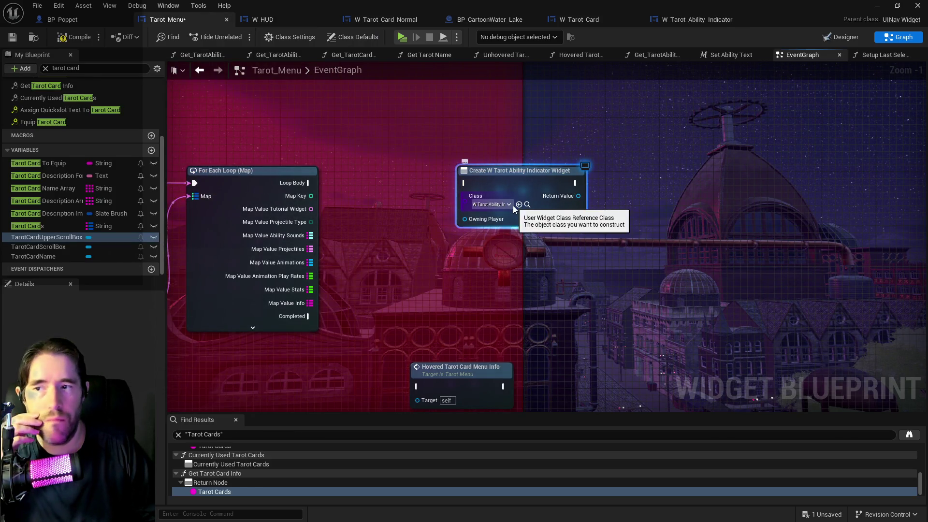
left_click_drag(466, 183, 486, 176)
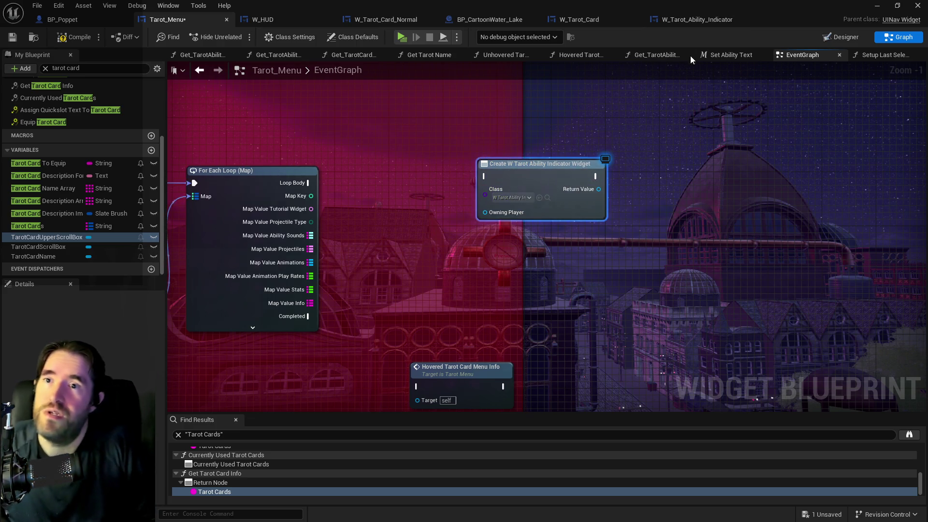
left_click(699, 21)
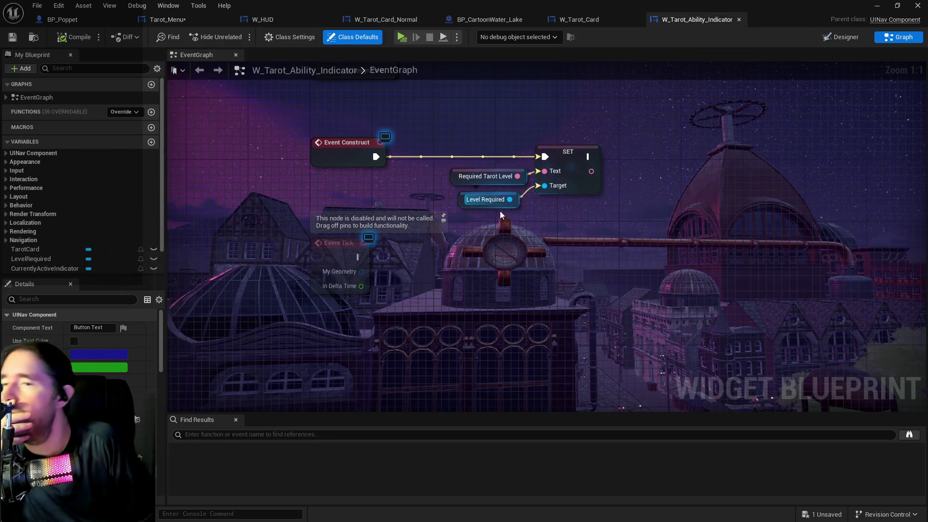
Step: Expose Required Tarot Level on spawn, then compile and save W_Tarot_Ability_Indicator
left_click(458, 184)
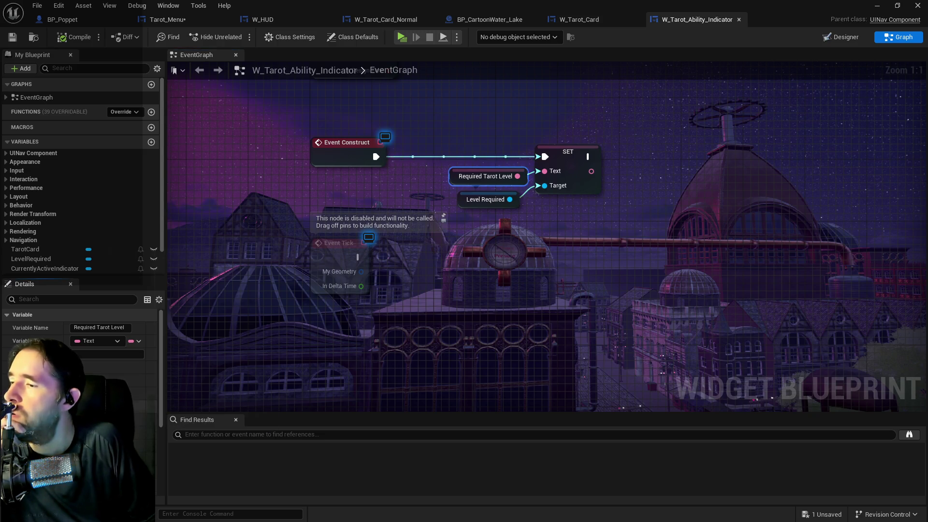
left_click(462, 203)
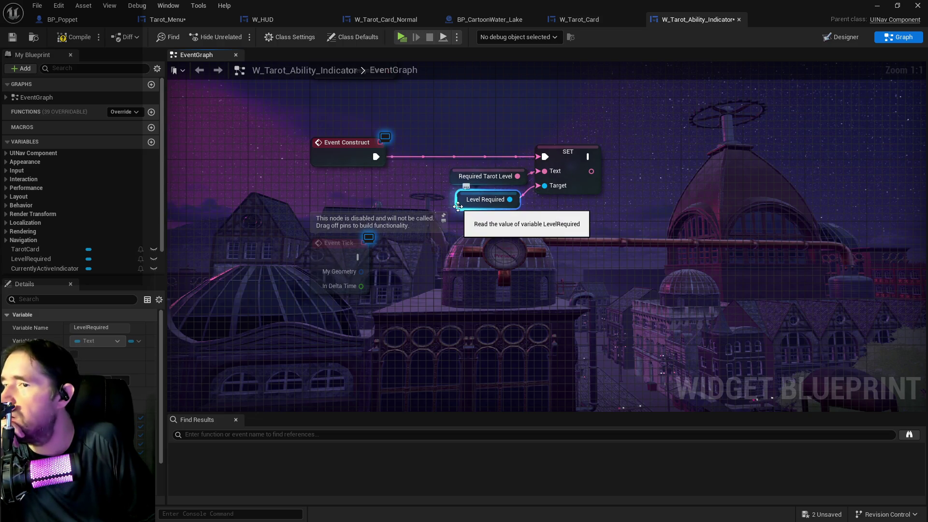
scroll(435, 201, "down", 4)
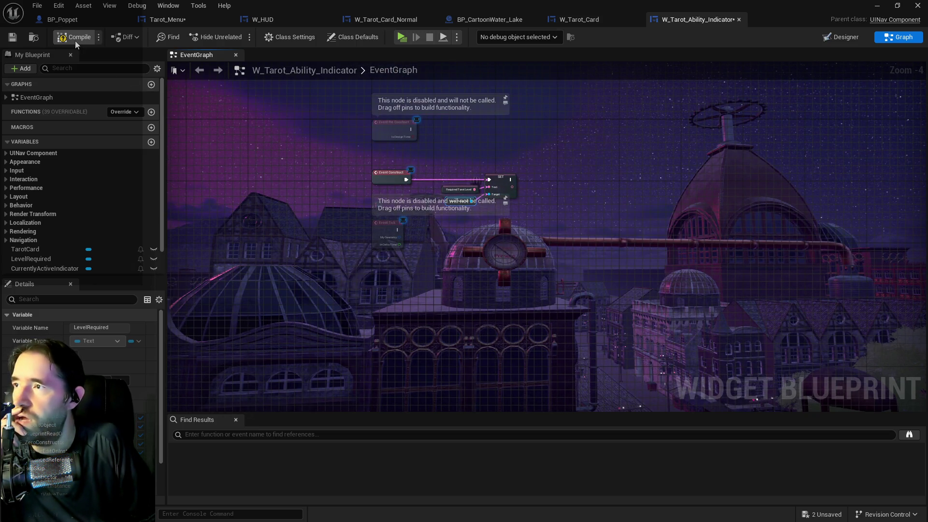
left_click(13, 37)
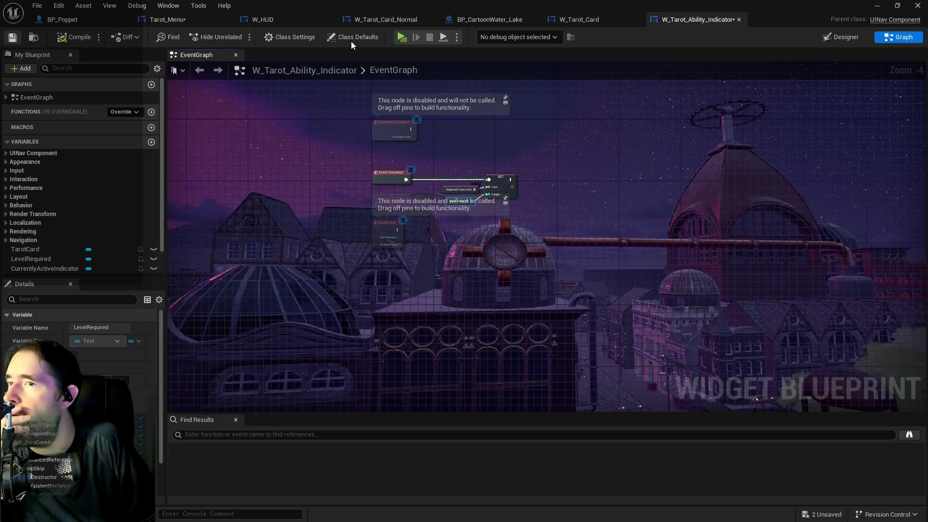
left_click(167, 19)
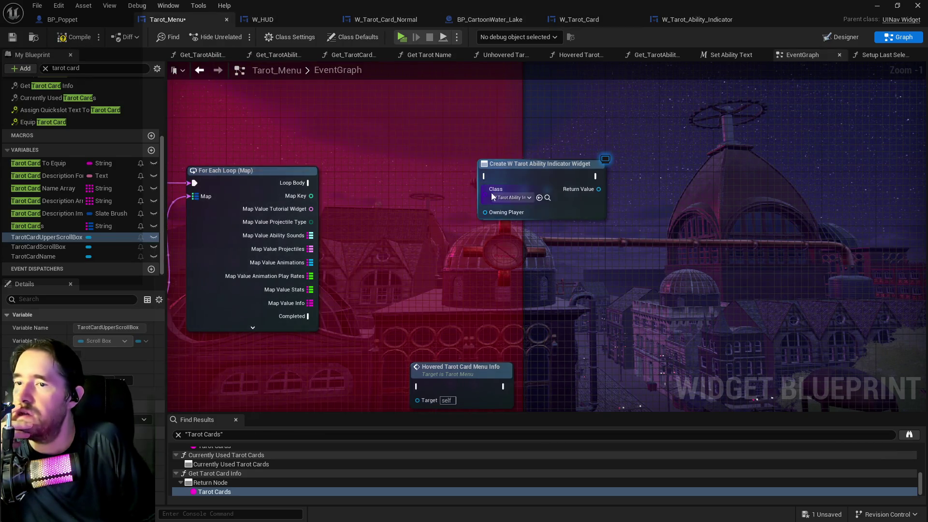
Step: Refresh the Create W Tarot Ability Indicator Widget node to add its Required Tarot Level pin
right_click(564, 209)
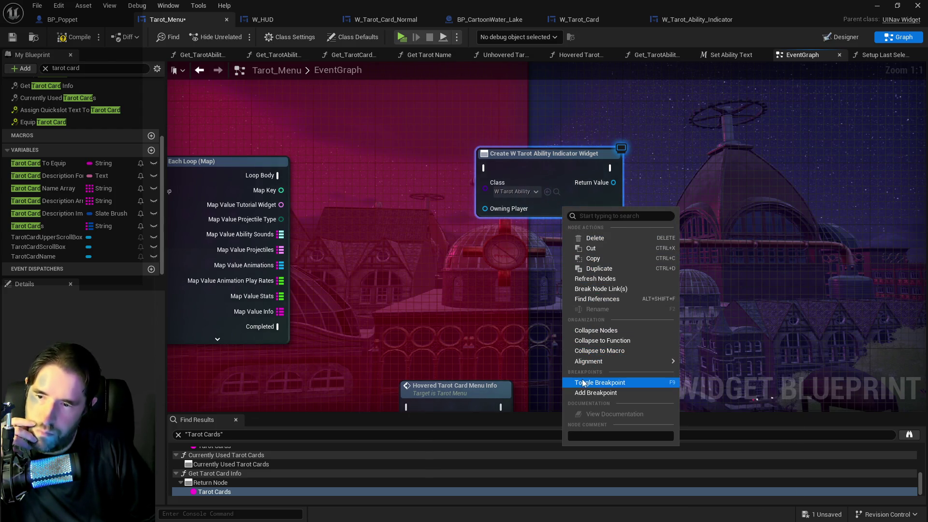
left_click(576, 281)
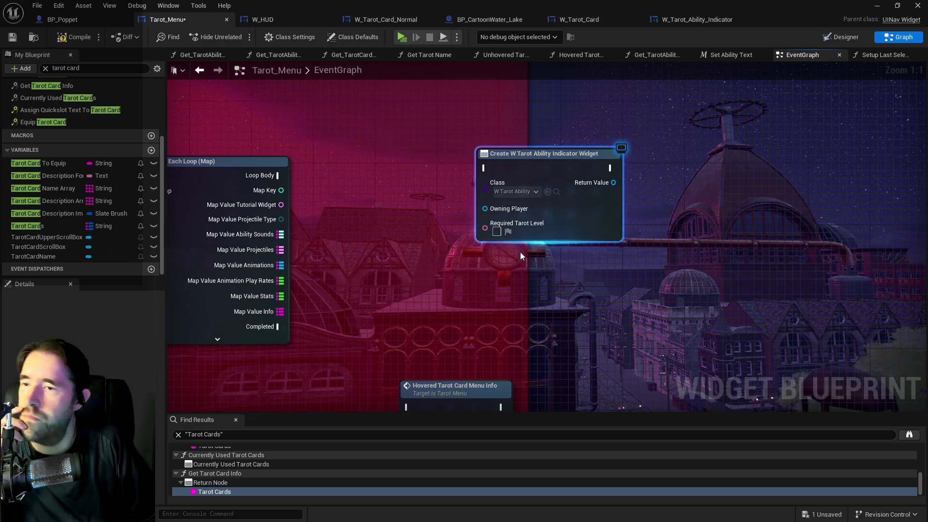
left_click_drag(415, 247, 450, 222)
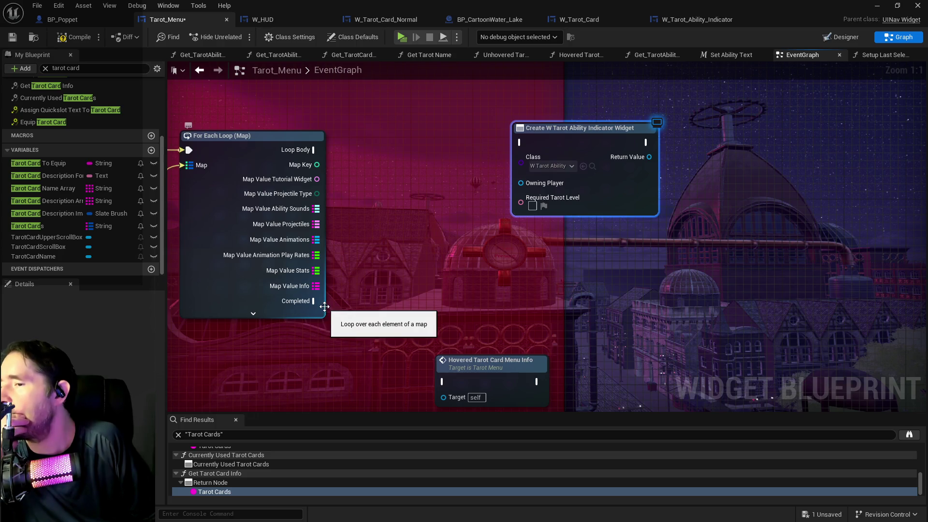
left_click_drag(325, 304, 409, 289)
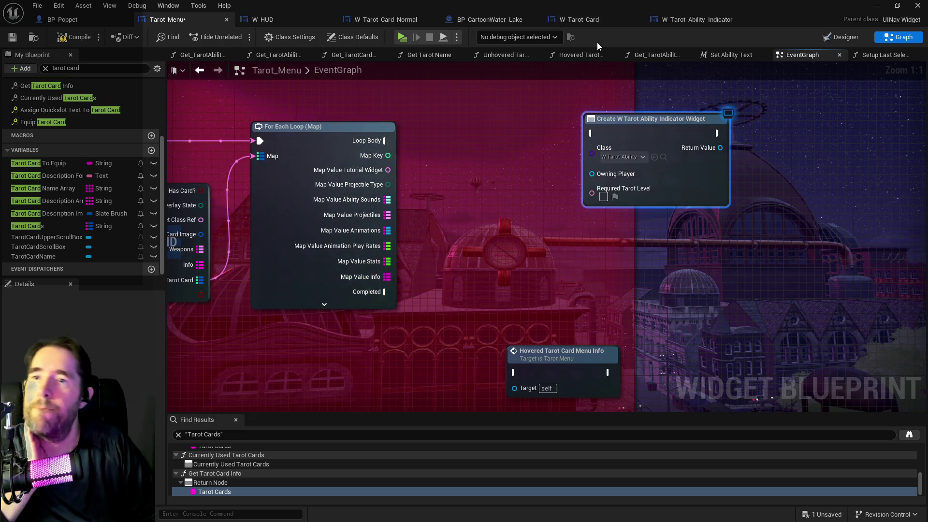
Step: In BP_Poppet, filter the My Blueprint variables by 'tarot' to find Tarot Cards
left_click(63, 19)
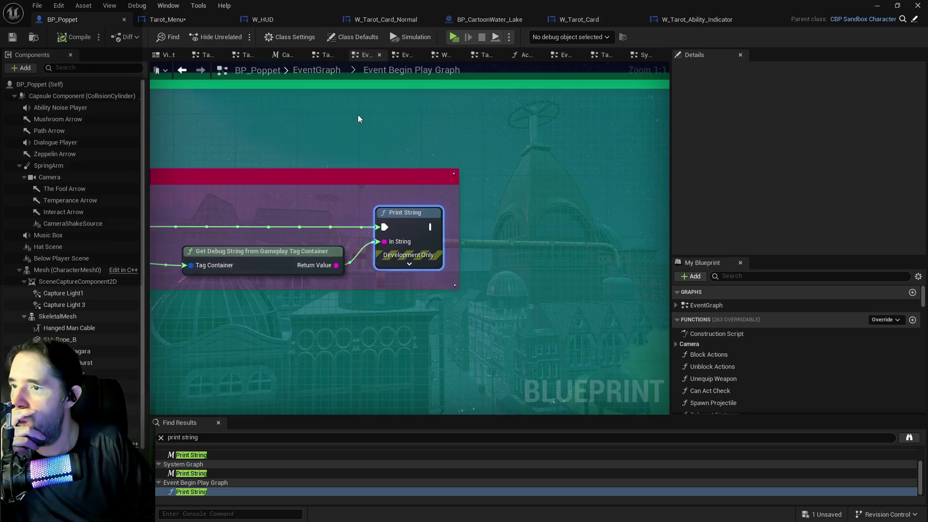
left_click(316, 70)
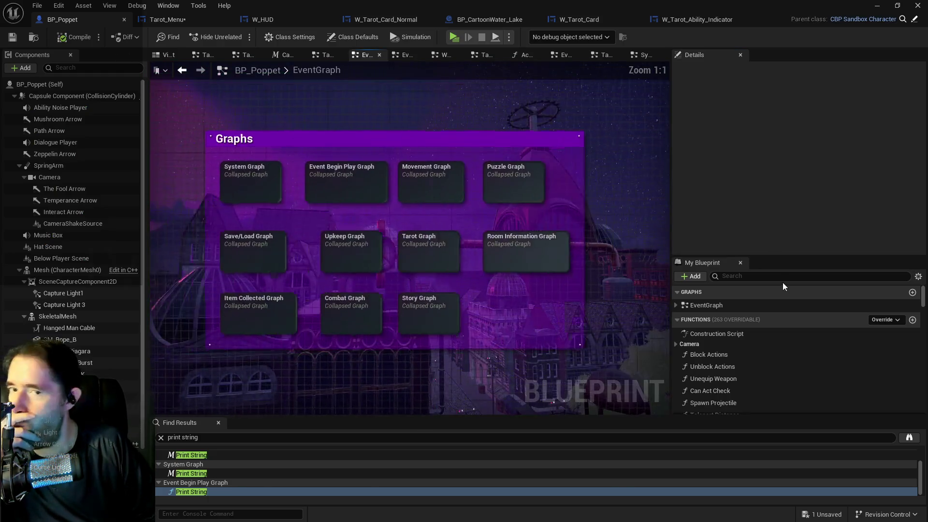
left_click(771, 277)
type("taro")
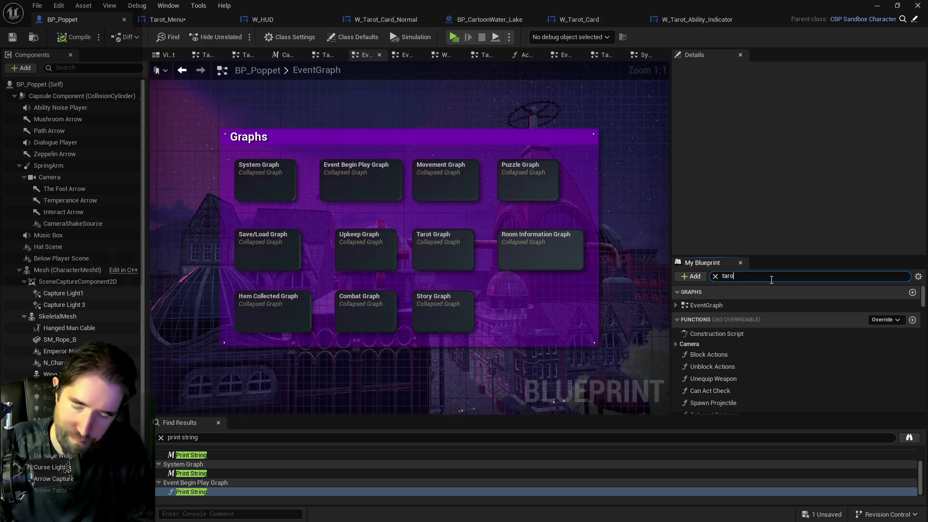
type("t")
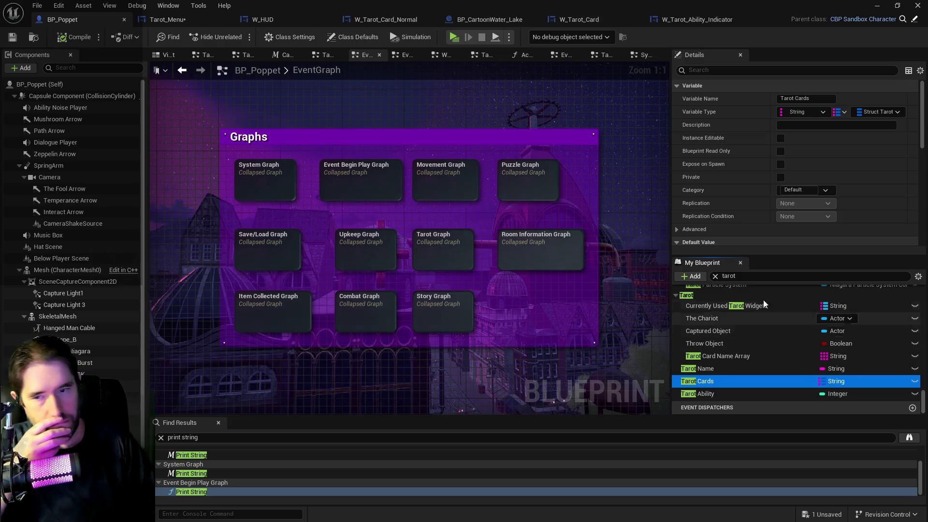
scroll(785, 219, "down", 5)
scroll(784, 219, "up", 5)
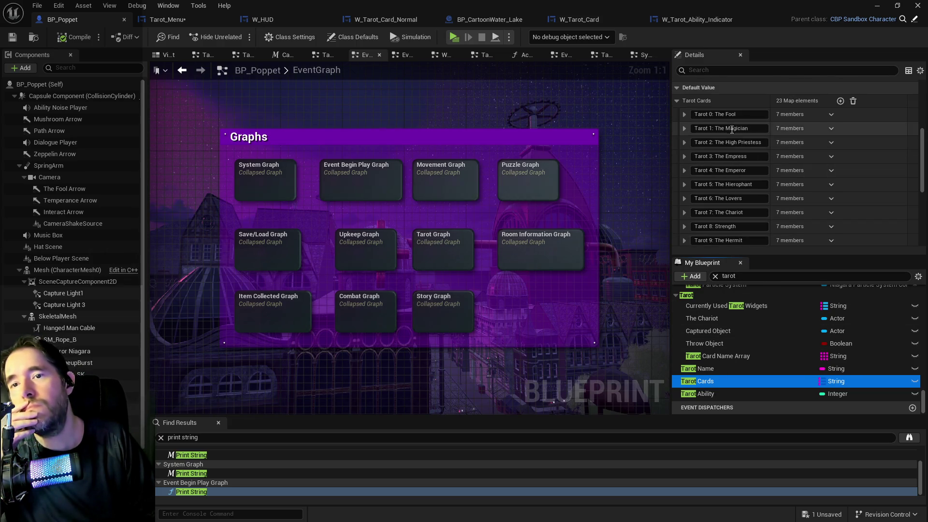
Step: Expand Tarot 0: The Fool > Tarot Card > entry 1 to show its eight members
left_click(684, 115)
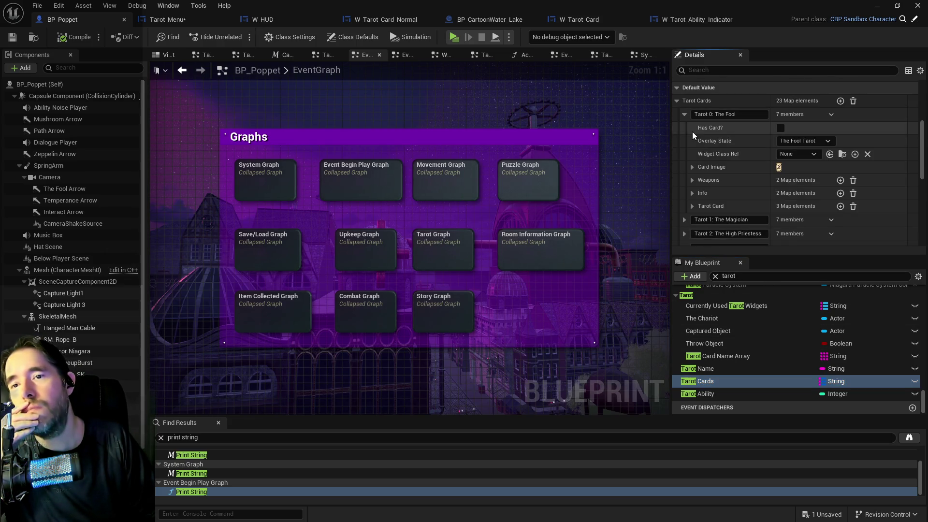
left_click(691, 206)
scroll(691, 206, "down", 2)
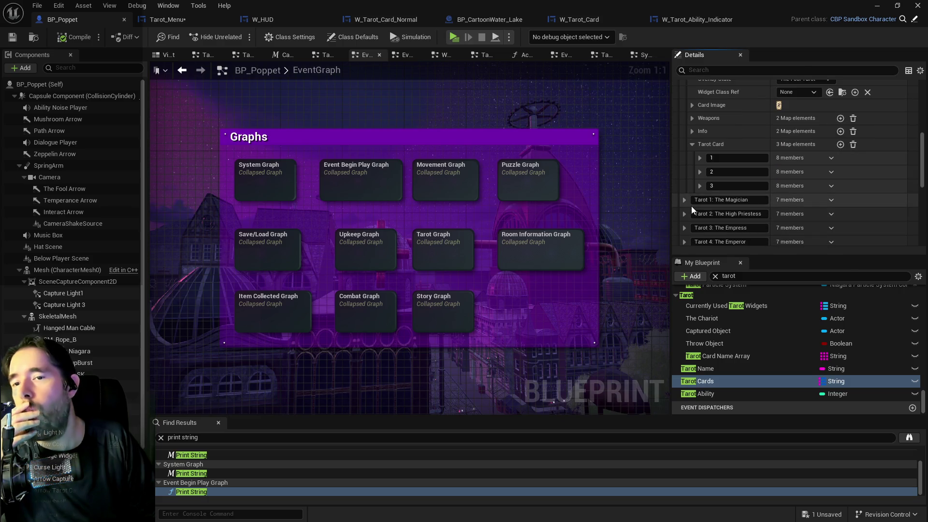
left_click(700, 158)
scroll(703, 156, "down", 1)
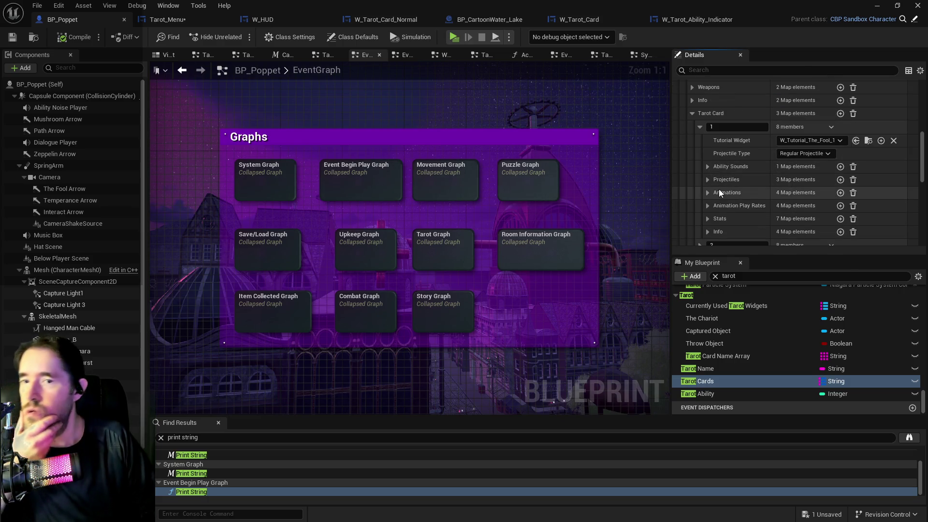
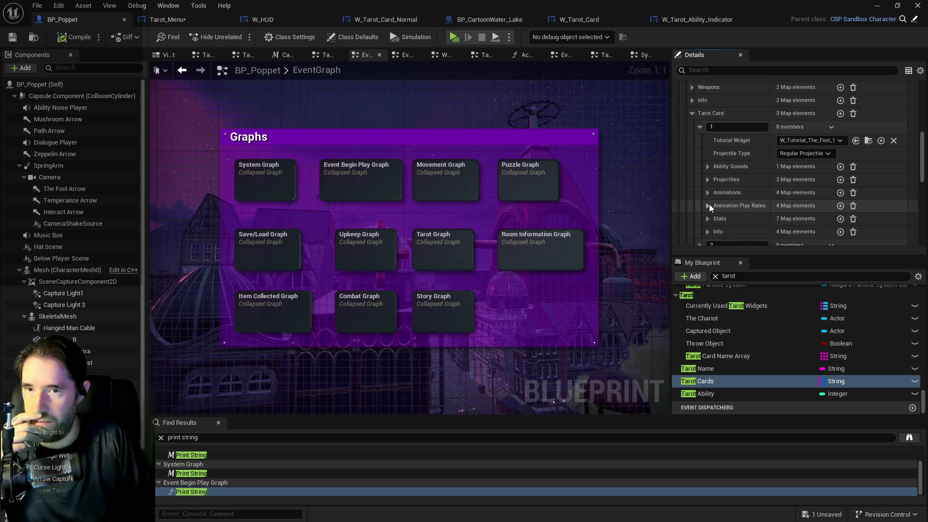
Step: Expand the first Tarot Card's Stats map and review its seven values, from Tarot Card Level to Super Multiplier
scroll(716, 188, "up", 2)
scroll(716, 188, "down", 2)
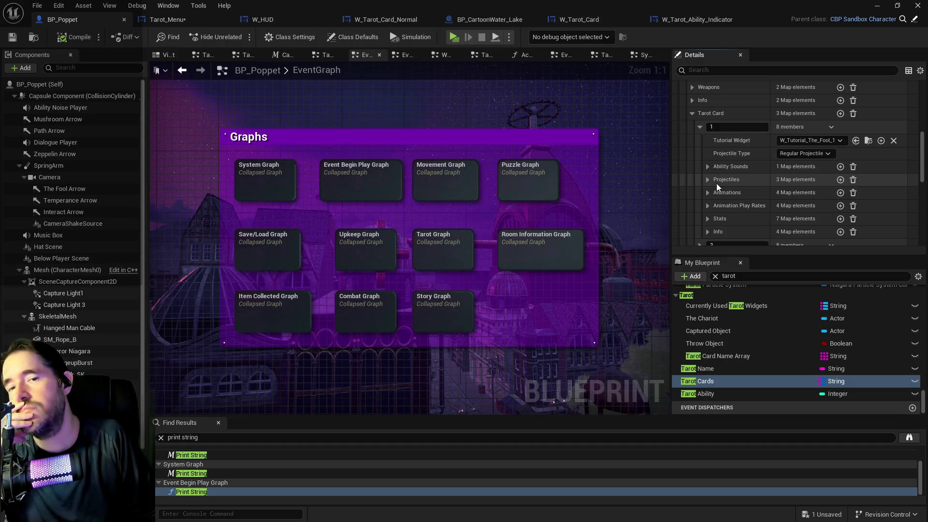
left_click(708, 218)
scroll(723, 218, "down", 5)
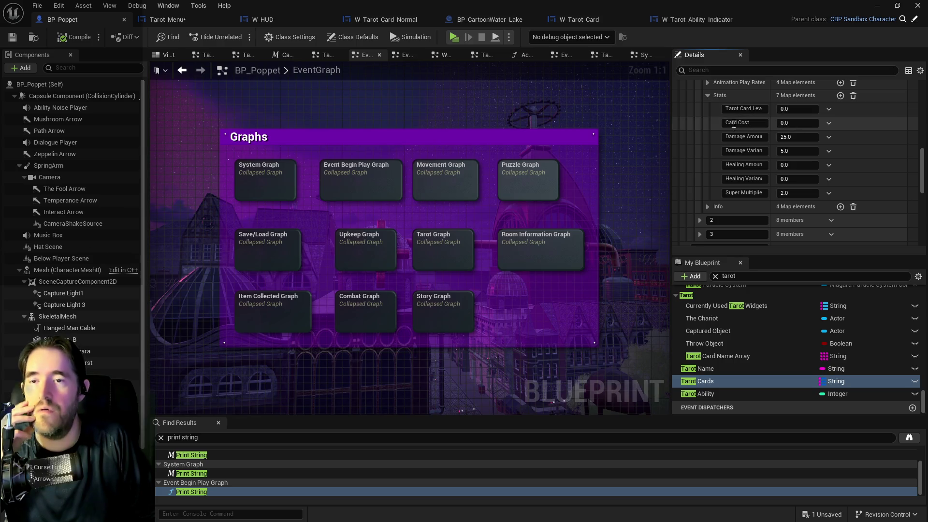
scroll(731, 211, "up", 1)
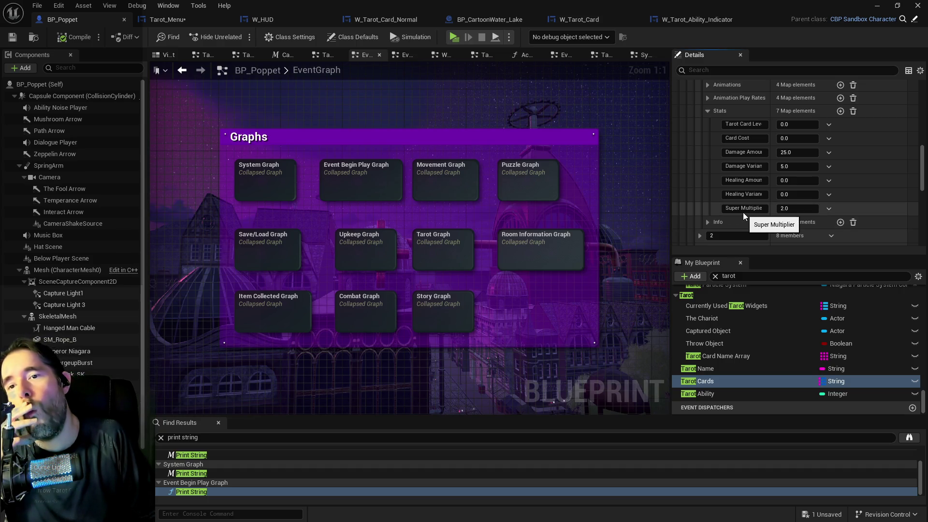
double_click(753, 124)
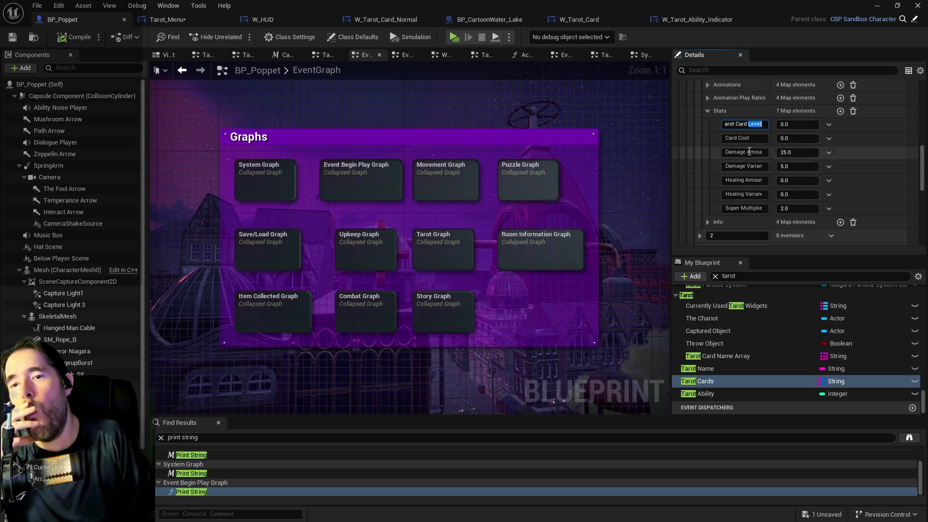
scroll(724, 186, "up", 5)
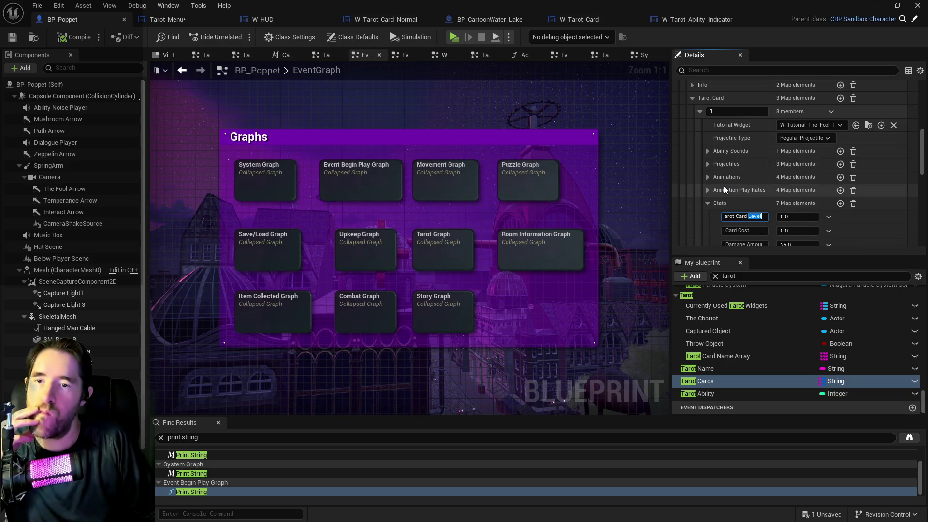
scroll(724, 190, "down", 2)
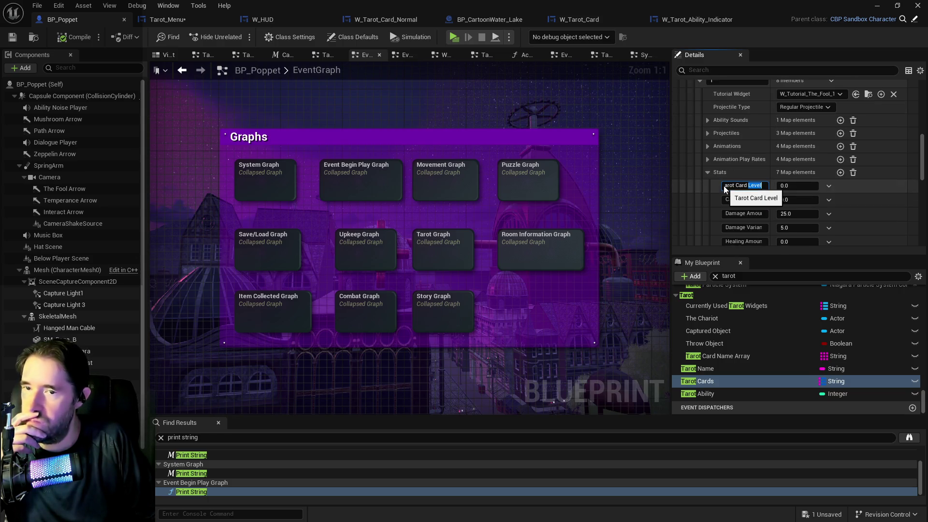
scroll(716, 190, "up", 2)
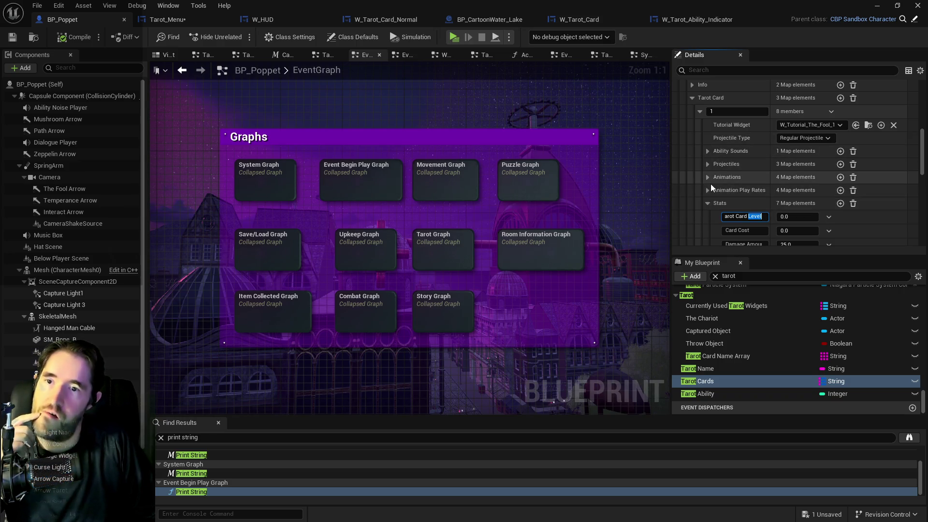
scroll(715, 193, "down", 8)
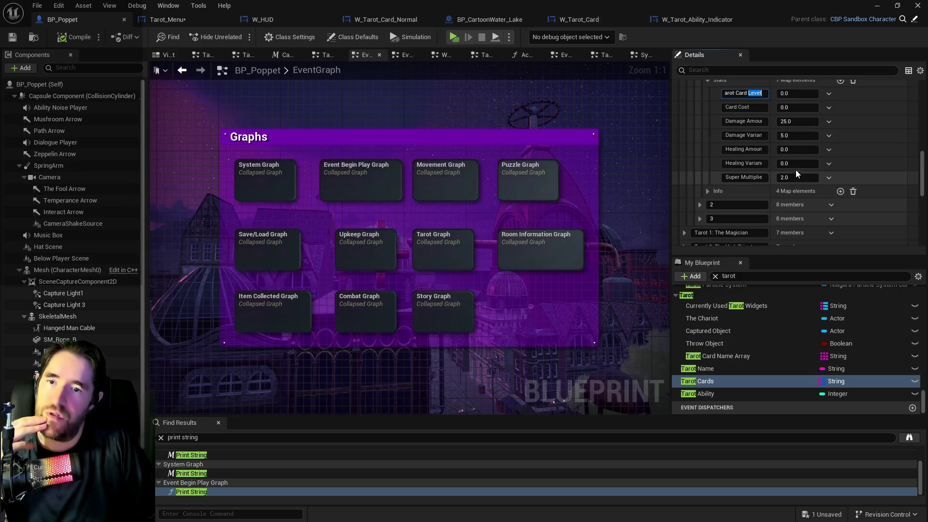
key("Right")
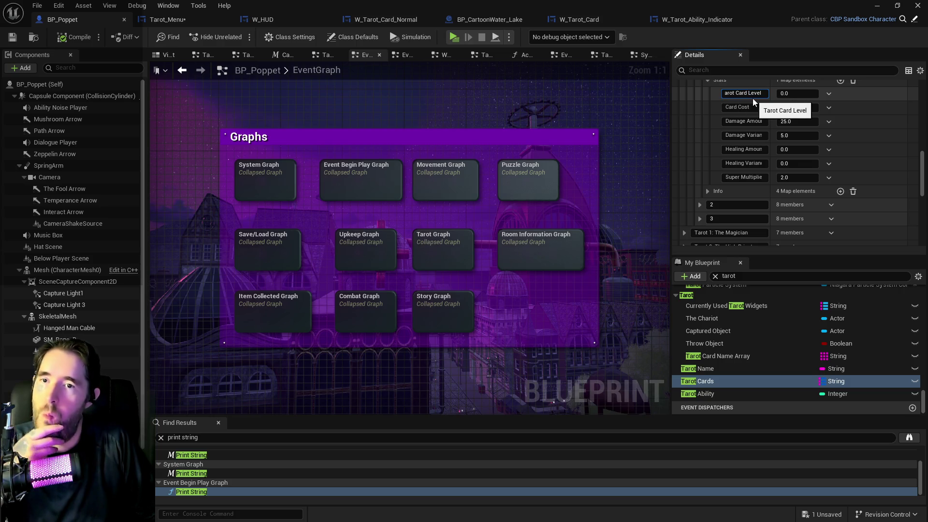
scroll(752, 99, "up", 2)
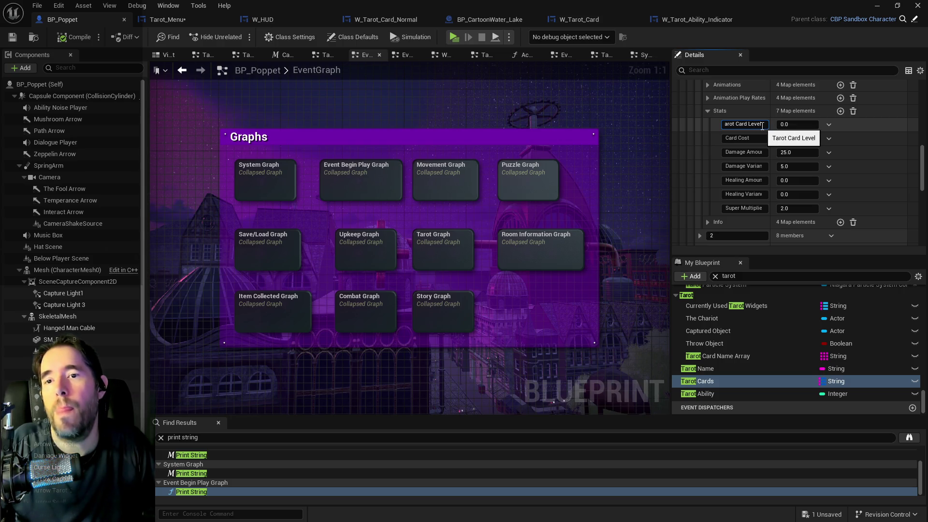
Step: Add Required Level and Ability Name keys to the first card's Stats map, then expand its Info map
left_click(842, 109)
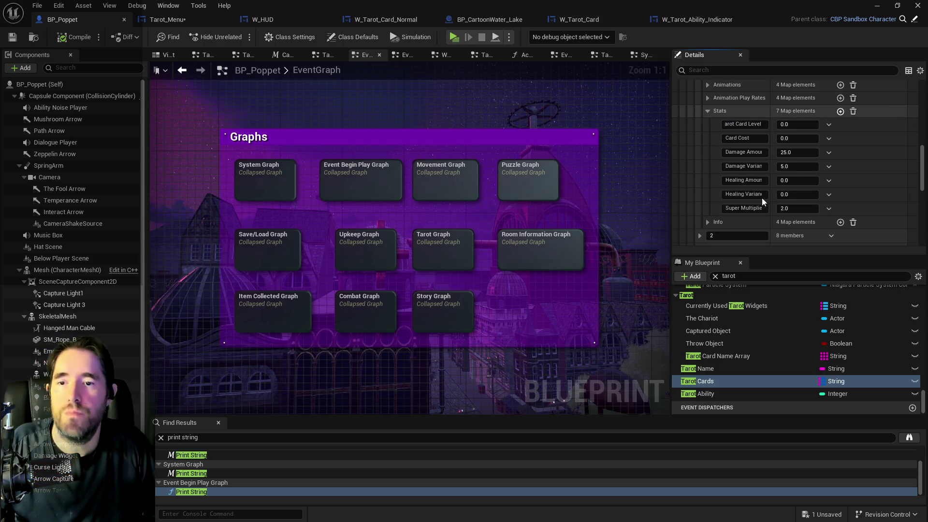
type("Required Level")
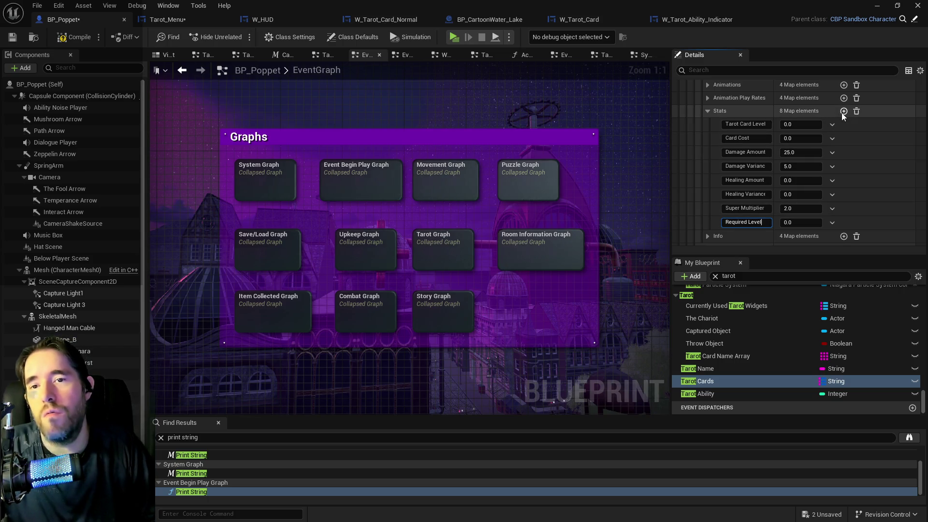
left_click(763, 217)
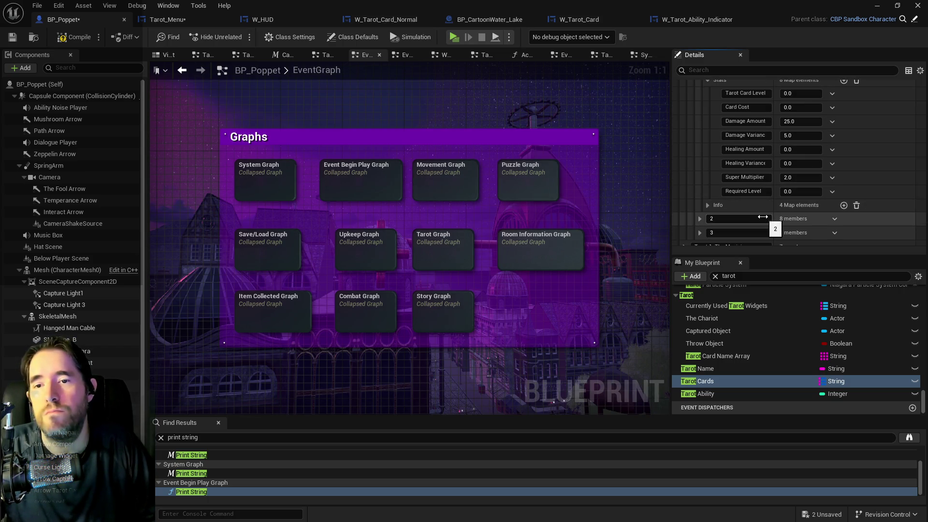
left_click(843, 111)
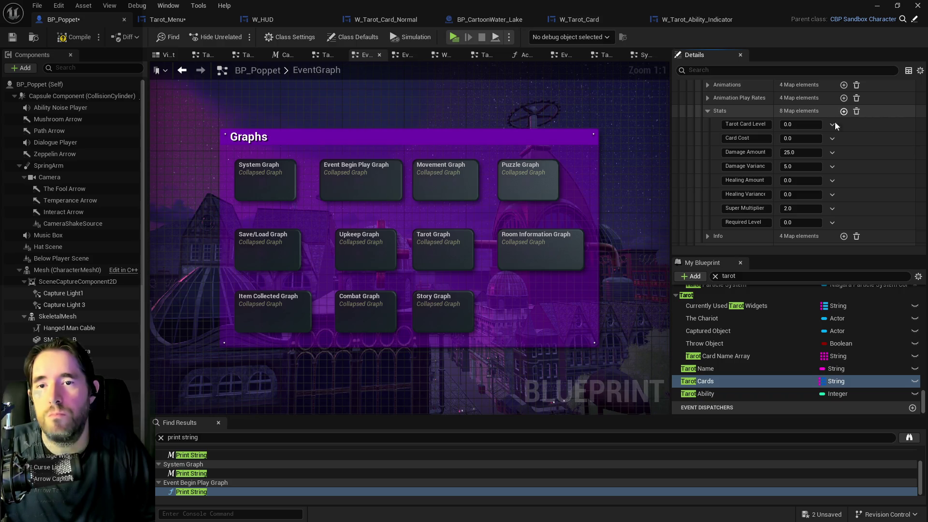
left_click(736, 236)
type("A")
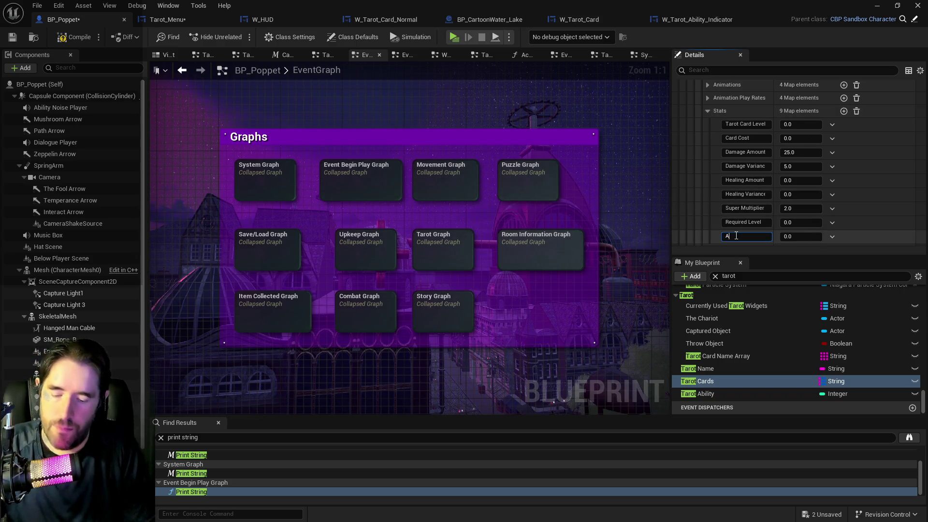
type("bility Name")
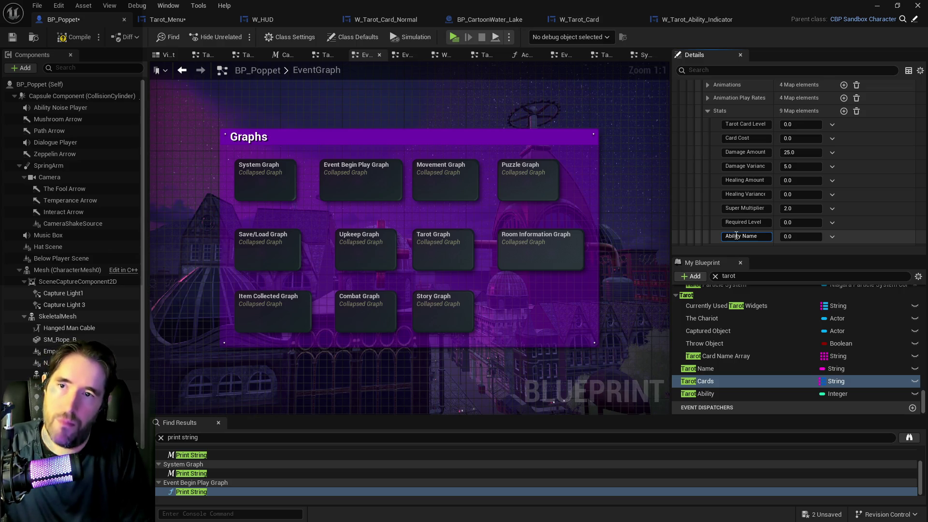
key("Return")
scroll(715, 223, "down", 3)
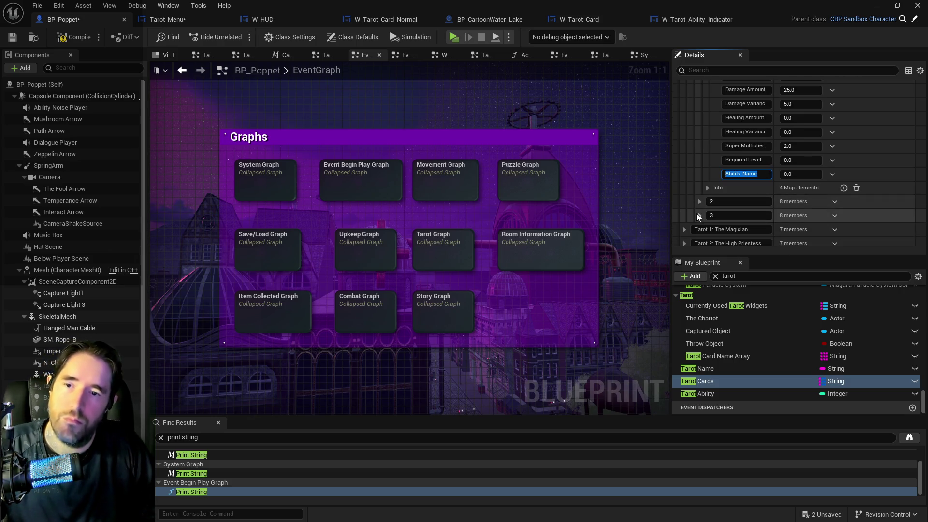
scroll(717, 208, "up", 3)
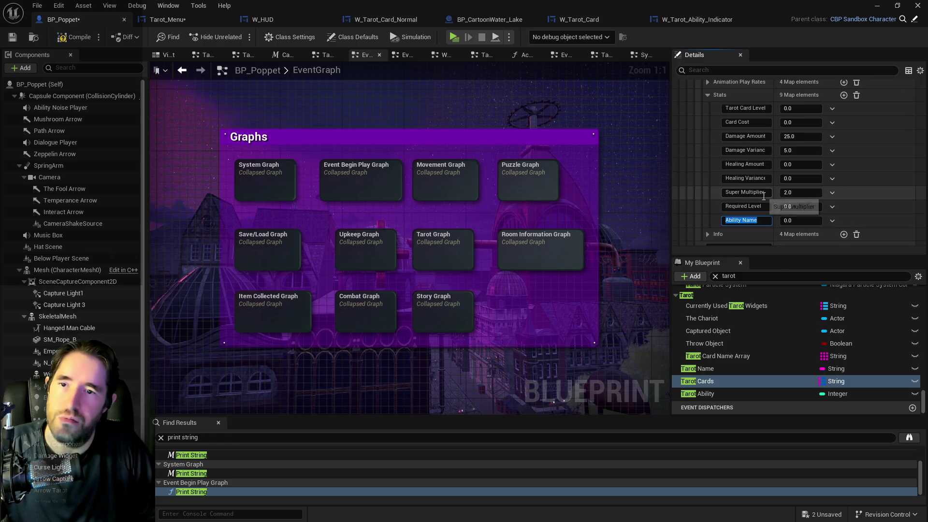
left_click(707, 234)
scroll(705, 233, "down", 2)
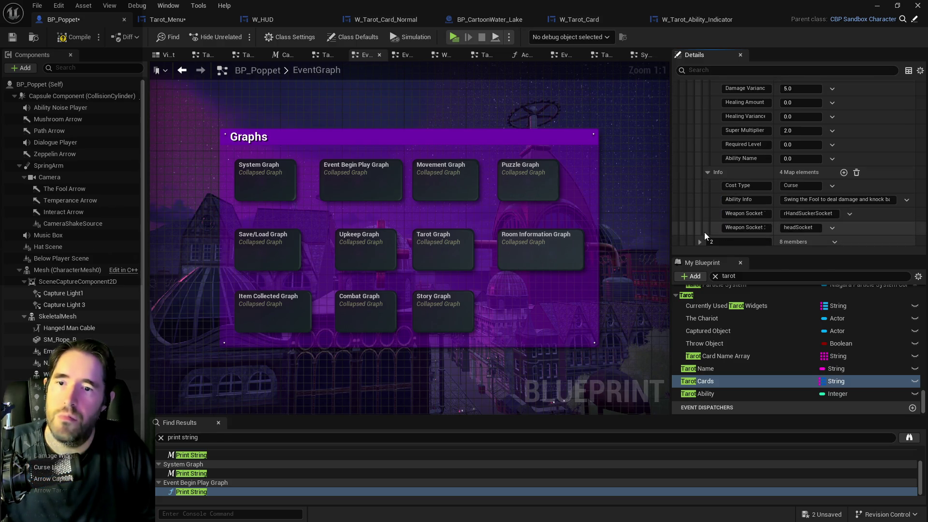
Step: Add an Ability Name key to the first card's Info map and delete Ability Name from Stats
left_click(844, 173)
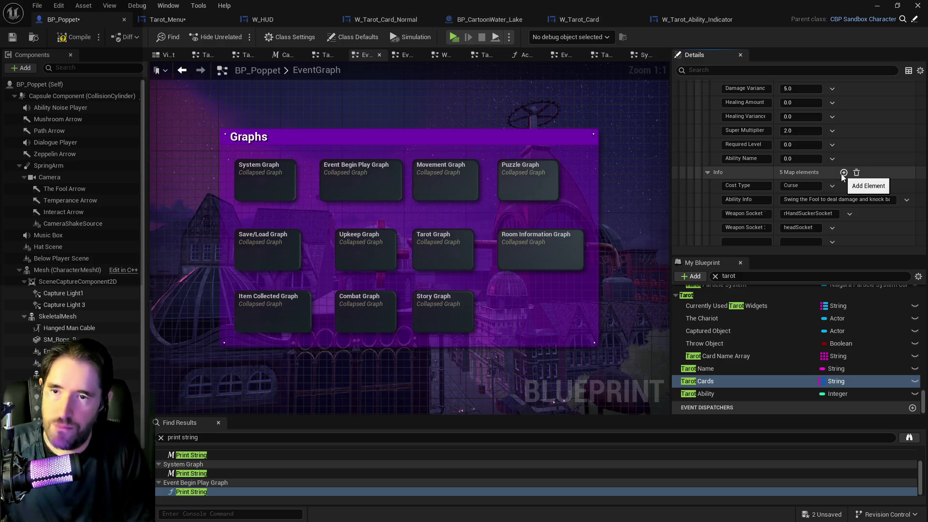
type("A")
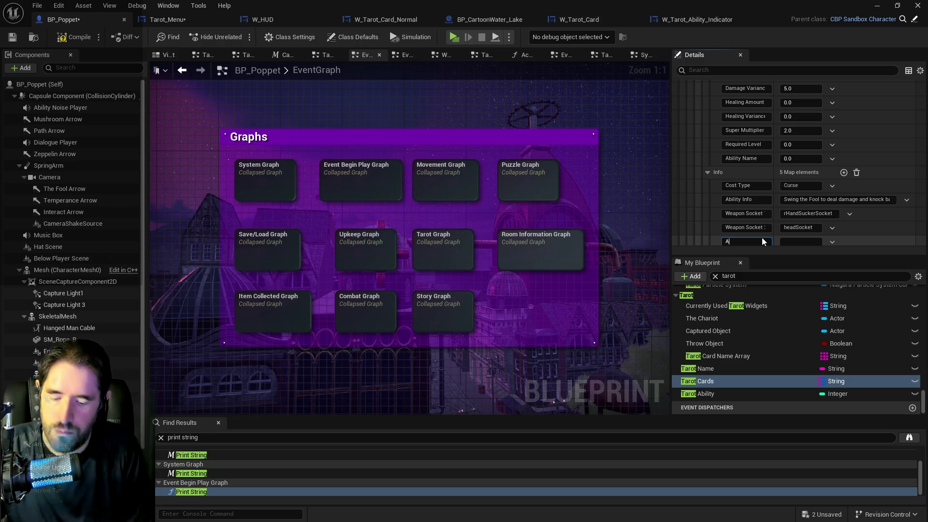
type("bility Name")
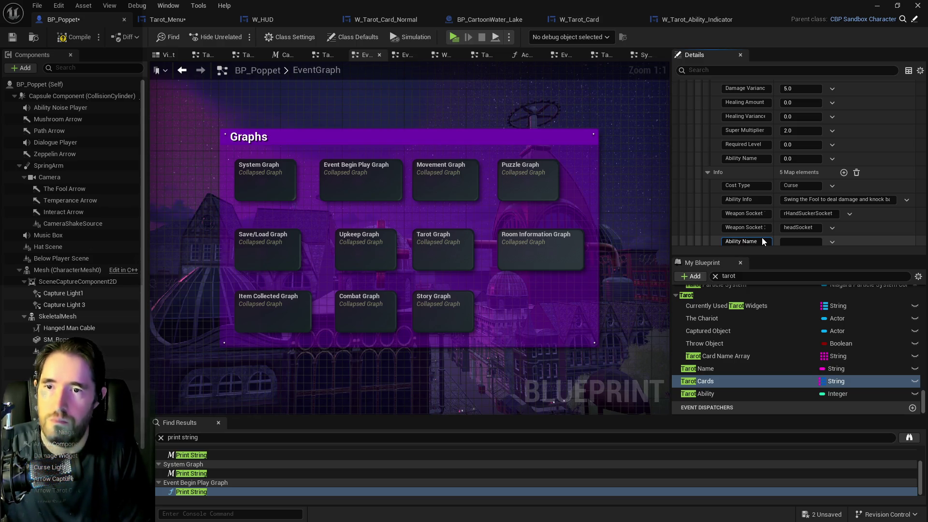
key("Return")
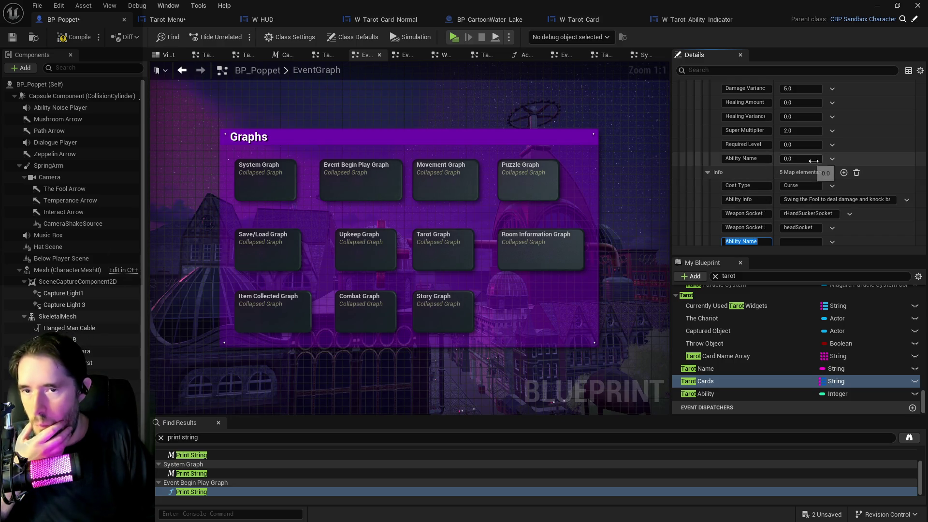
left_click(831, 161)
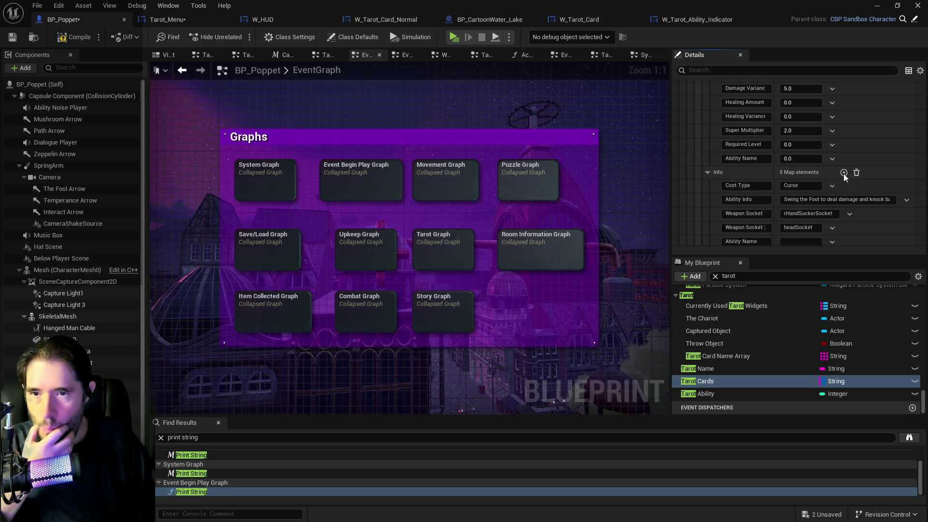
left_click(843, 175)
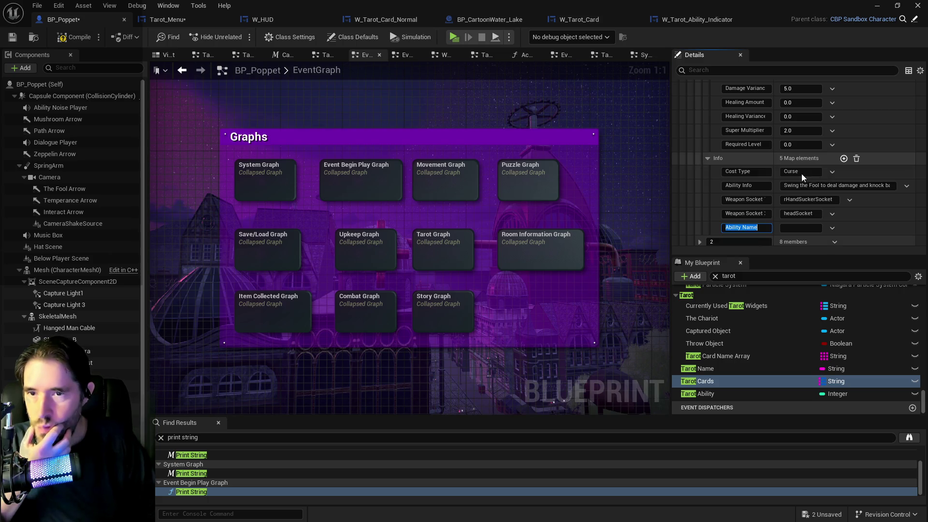
Step: Set the first card's Required Level to 1.0 and expand the second card entry
left_click(804, 145)
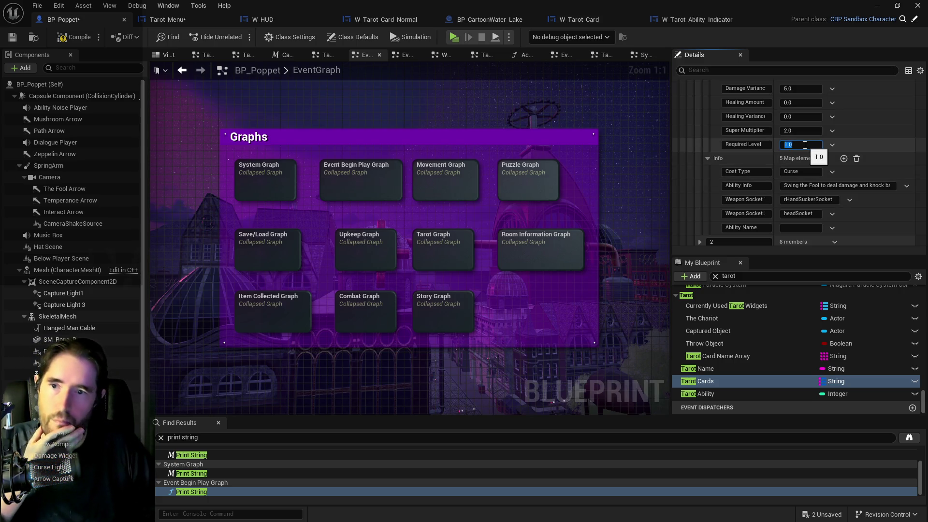
scroll(698, 205, "down", 3)
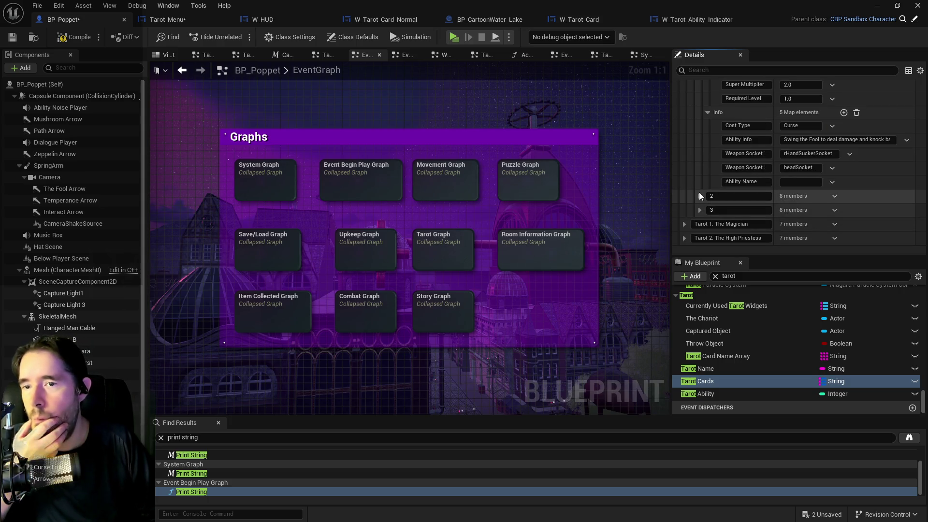
left_click(701, 194)
Step: Add a Required Level key with value 5.0 to the second card's Stats map
scroll(701, 194, "down", 6)
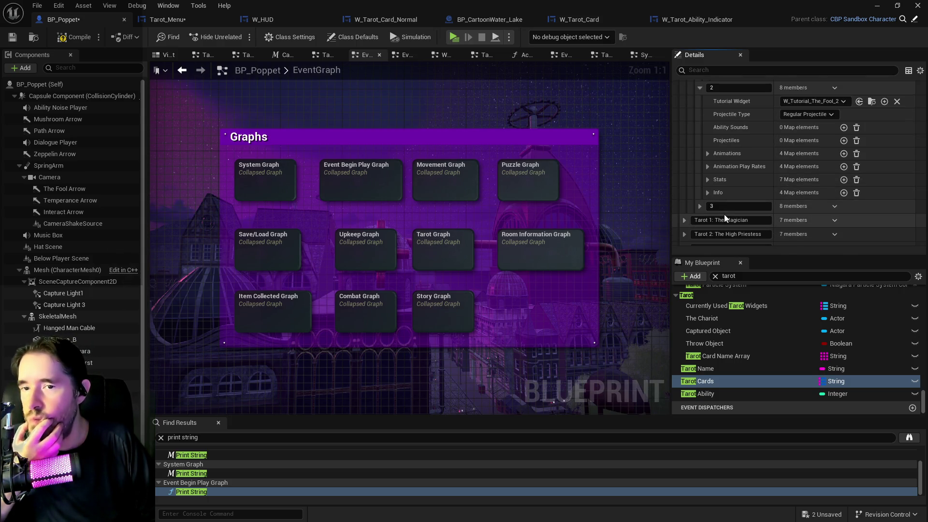
left_click(719, 195)
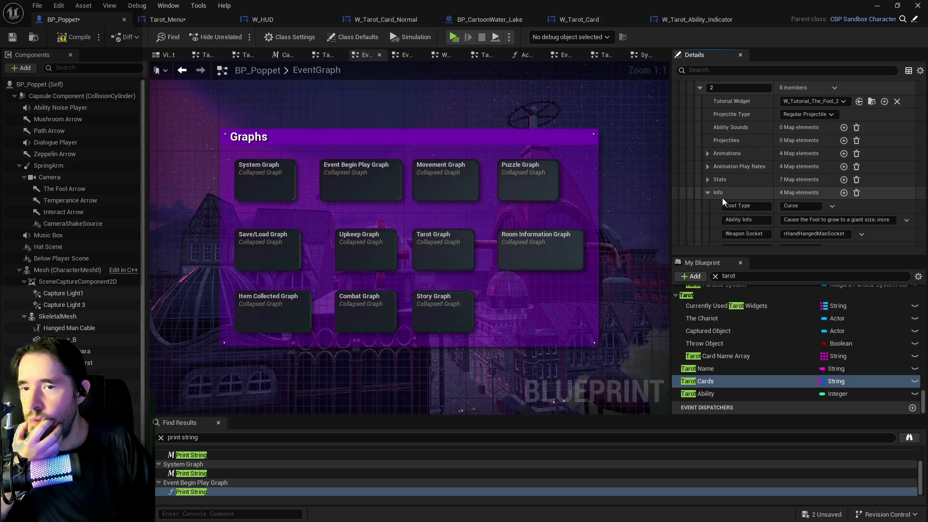
scroll(722, 198, "up", 6)
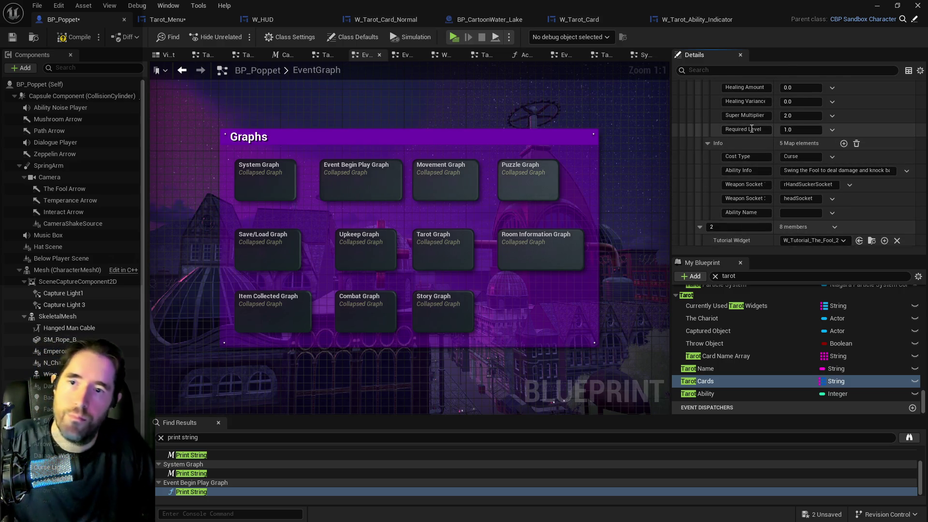
left_click(751, 129)
scroll(744, 171, "down", 6)
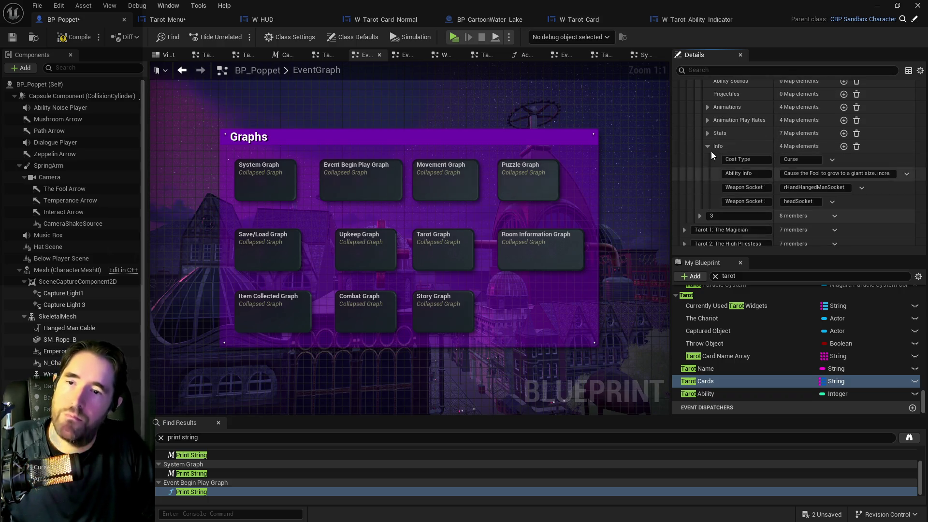
left_click(709, 136)
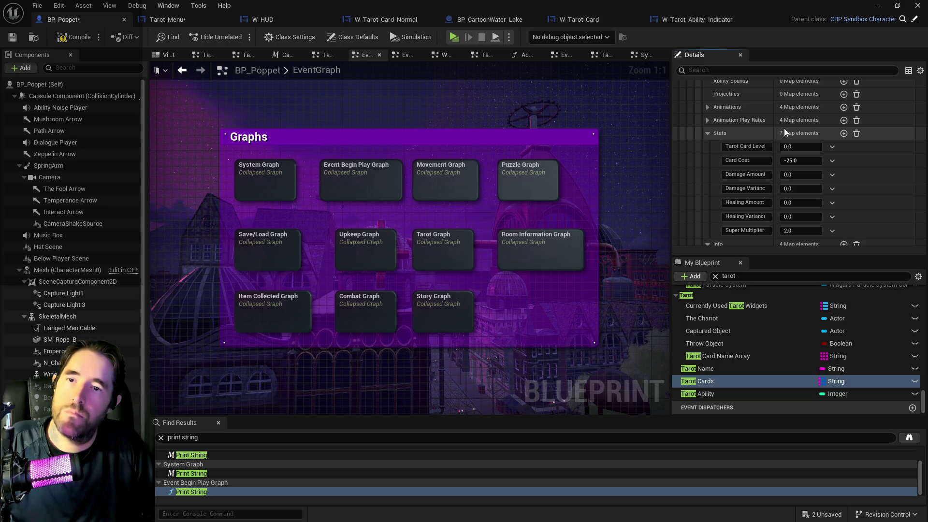
left_click(844, 133)
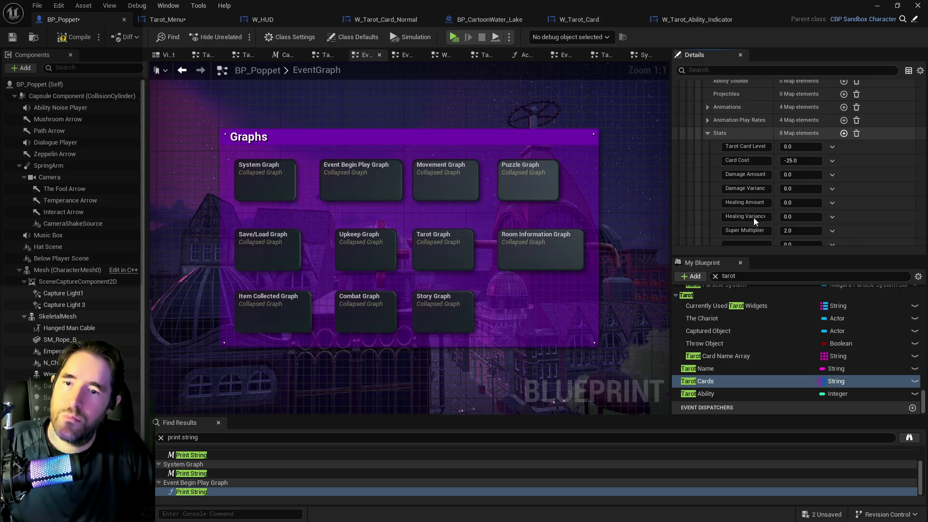
scroll(753, 218, "down", 2)
left_click(737, 199)
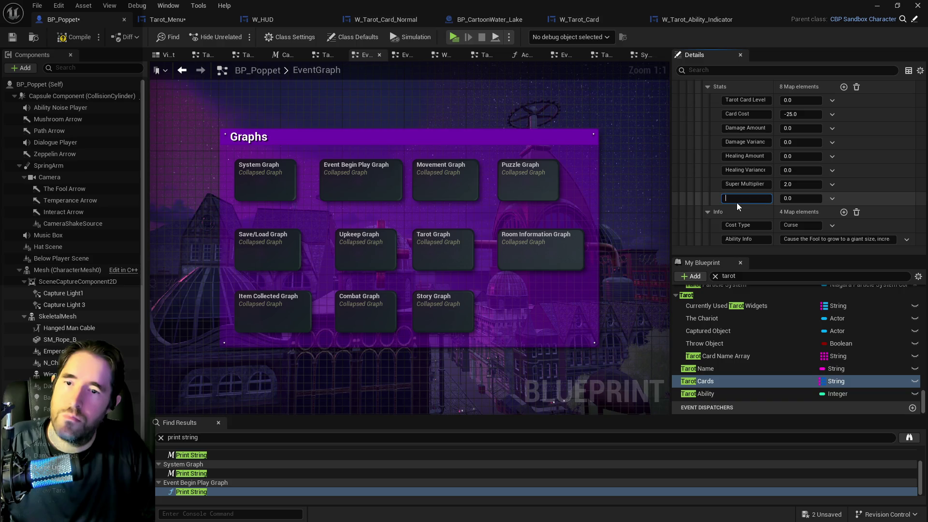
type("Required Level")
left_click(795, 198)
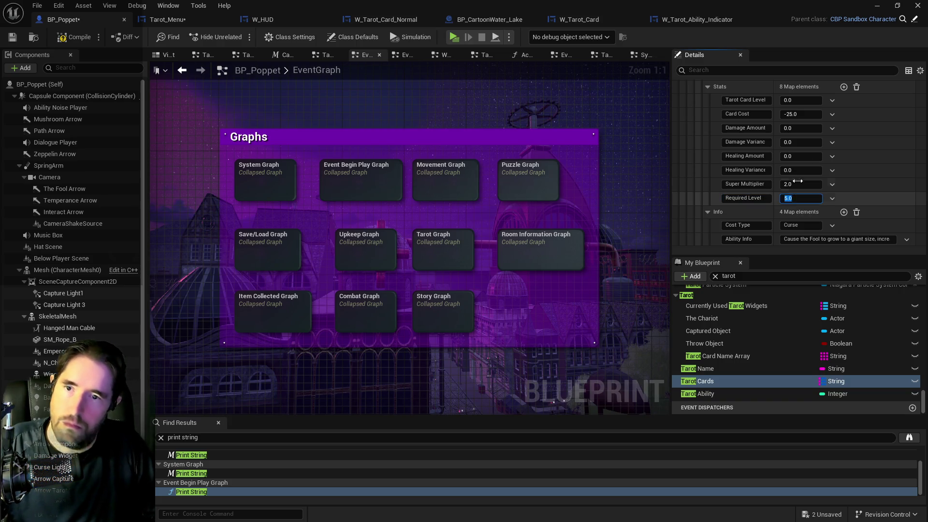
left_click(709, 86)
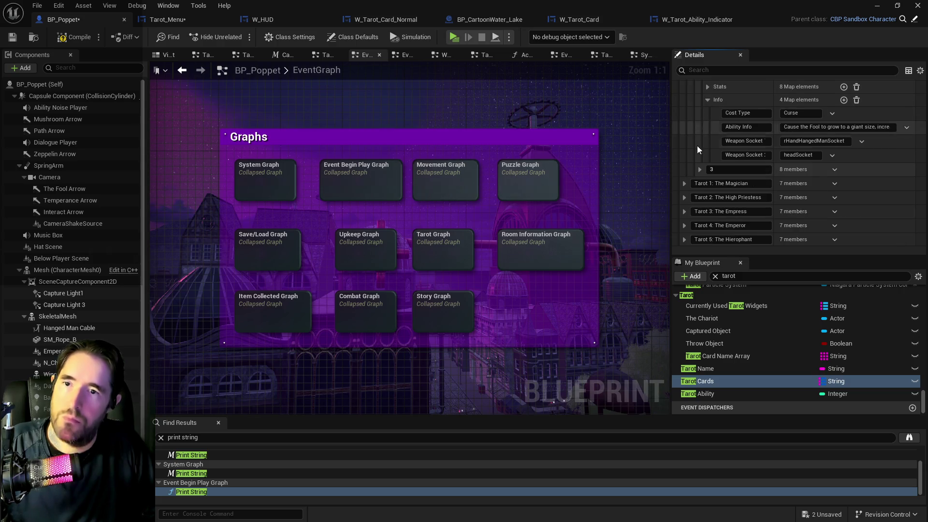
Step: Expand the third card entry's Stats map and add a new Required Level element
left_click(700, 170)
scroll(703, 171, "down", 3)
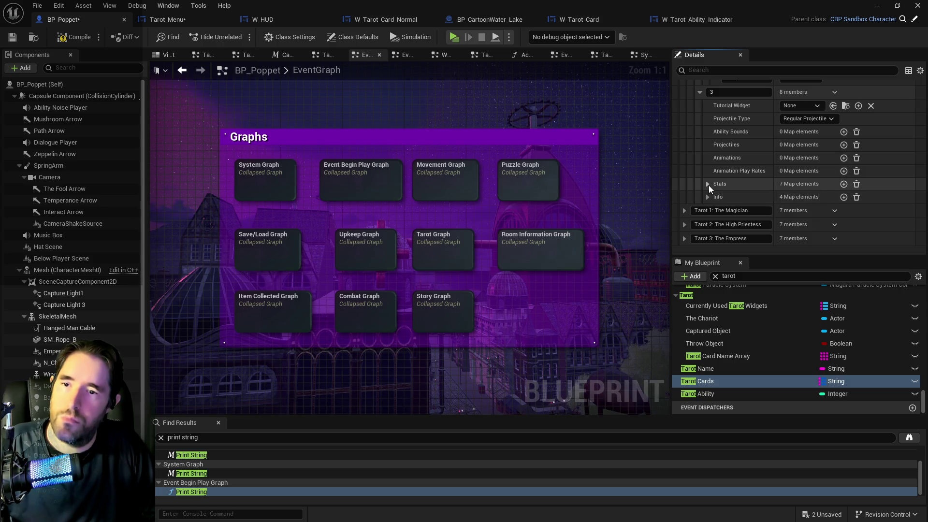
left_click(708, 184)
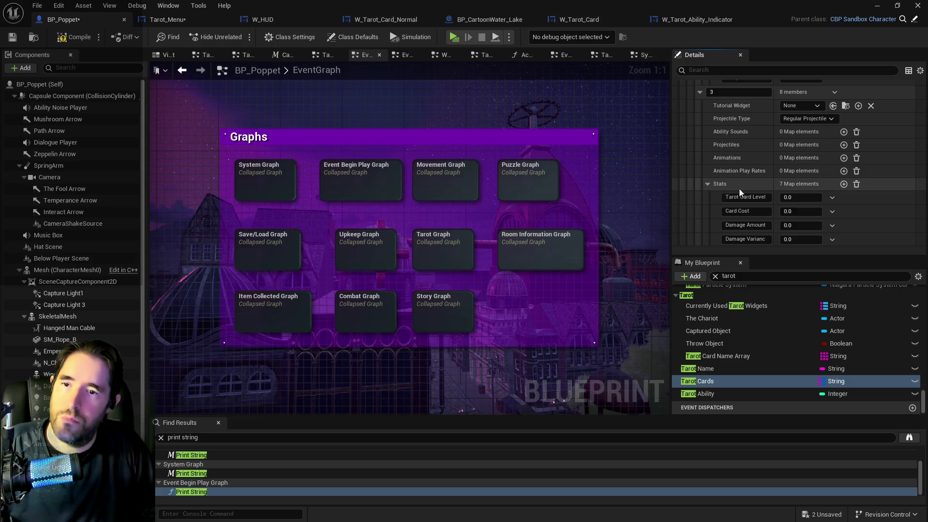
left_click(844, 184)
scroll(756, 208, "down", 1)
scroll(756, 208, "down", 5)
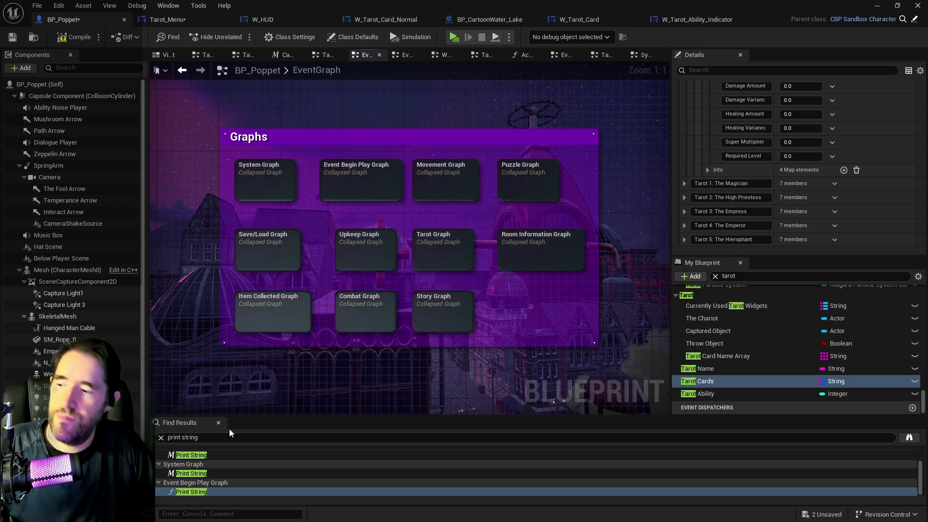
Step: Search Find Results for 'tarot card level' and jump to its Find node in the Weapon Equip Graph
left_click(161, 437)
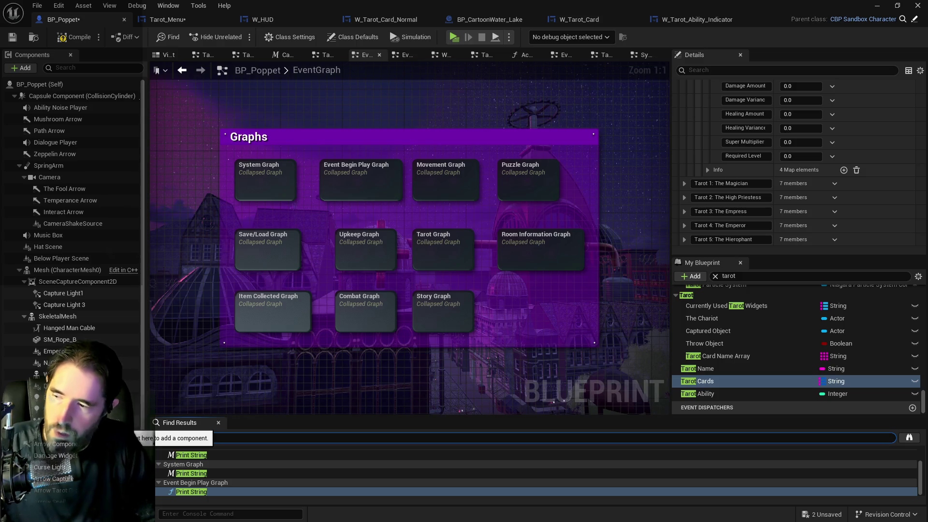
type("tarot card level")
key("Return")
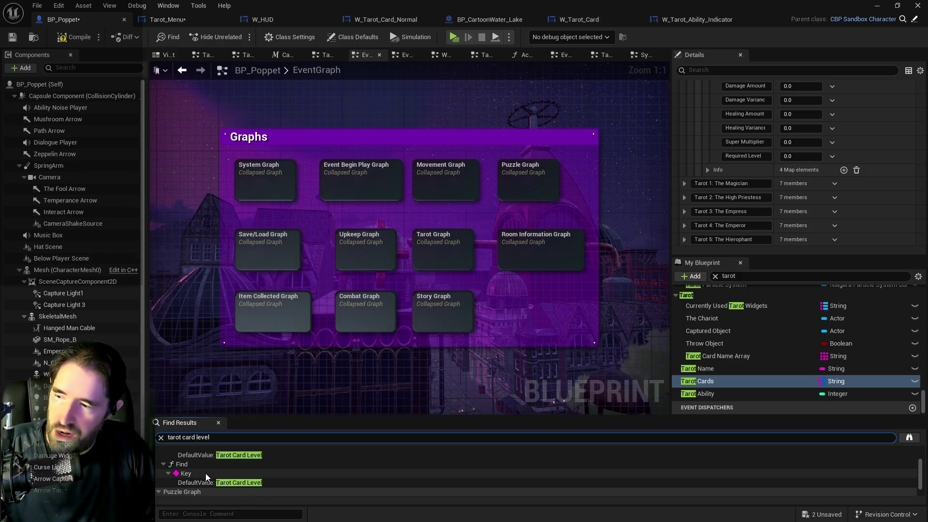
double_click(204, 483)
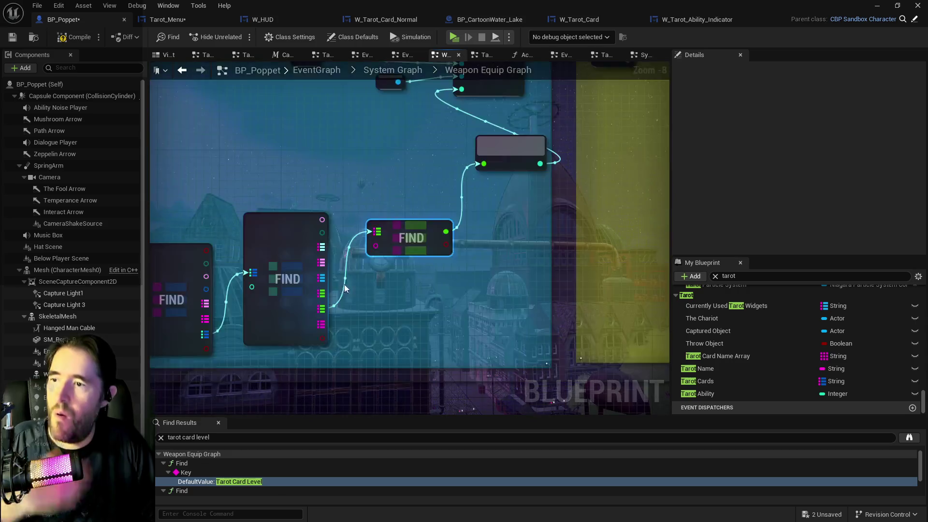
left_click_drag(399, 259, 420, 349)
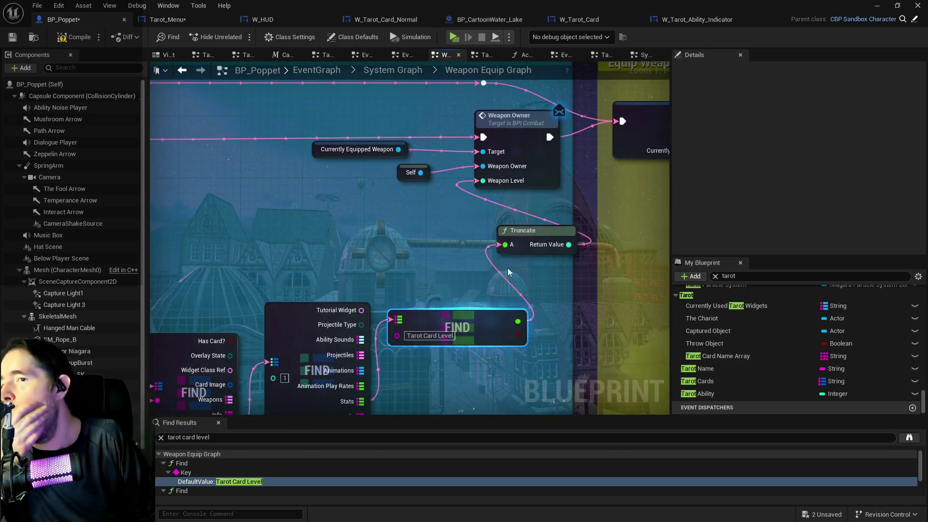
left_click_drag(456, 275, 401, 240)
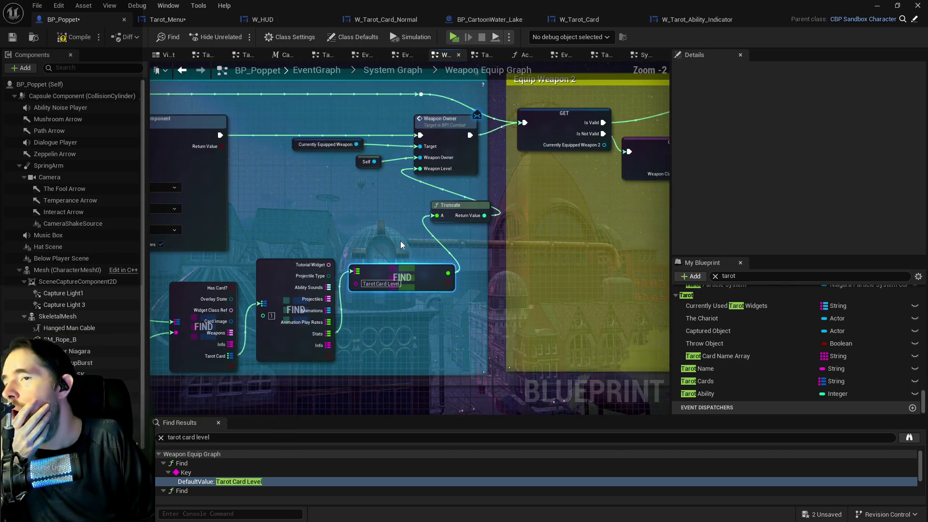
scroll(429, 300, "down", 2)
scroll(183, 477, "down", 2)
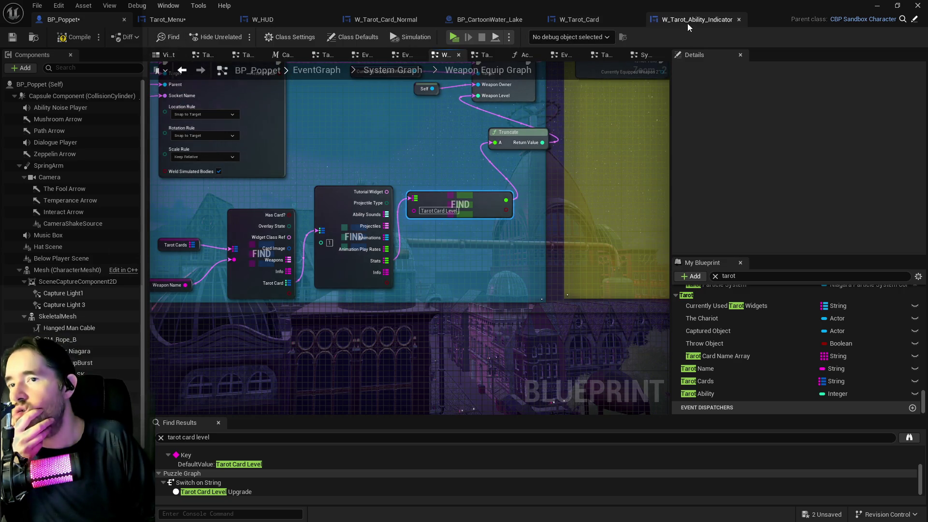
Step: Review the W_Tarot_Card, W_Tarot_Ability_Indicator, W_Tarot_Card_Normal and W_HUD graphs, ending on Tarot_Menu's EventGraph
left_click(593, 19)
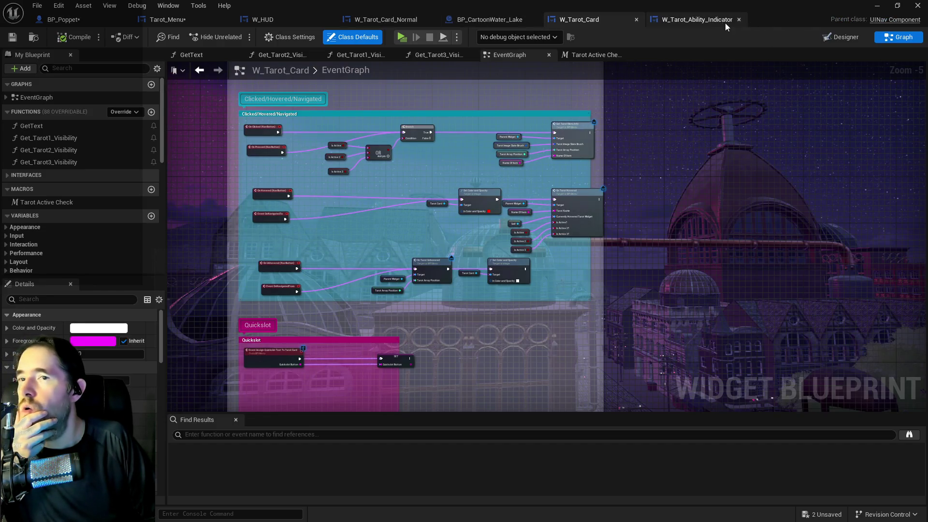
left_click(713, 21)
scroll(518, 137, "up", 4)
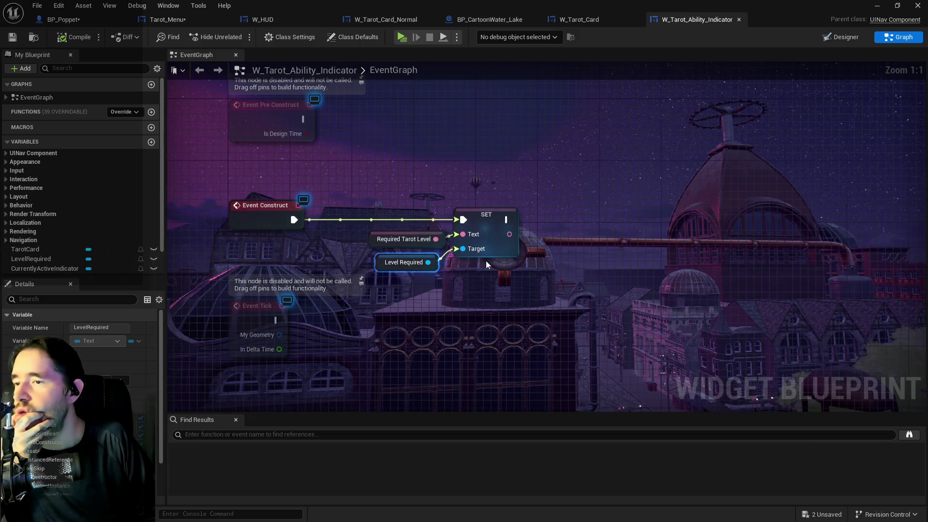
left_click(485, 213)
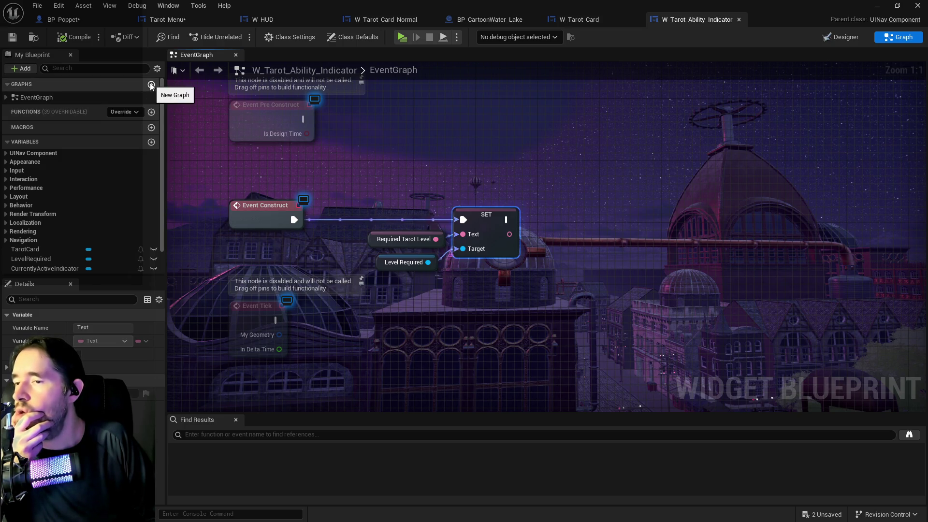
left_click(587, 22)
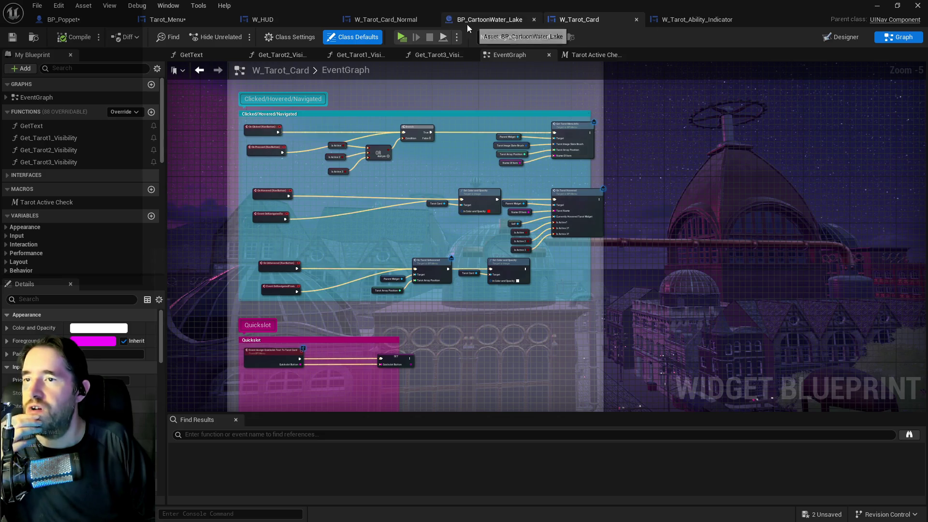
left_click(389, 24)
left_click(280, 25)
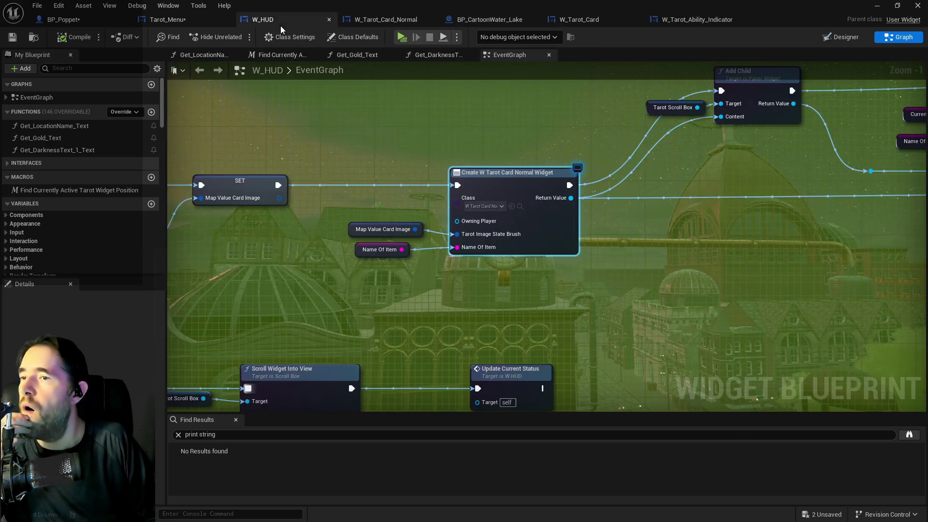
left_click(164, 19)
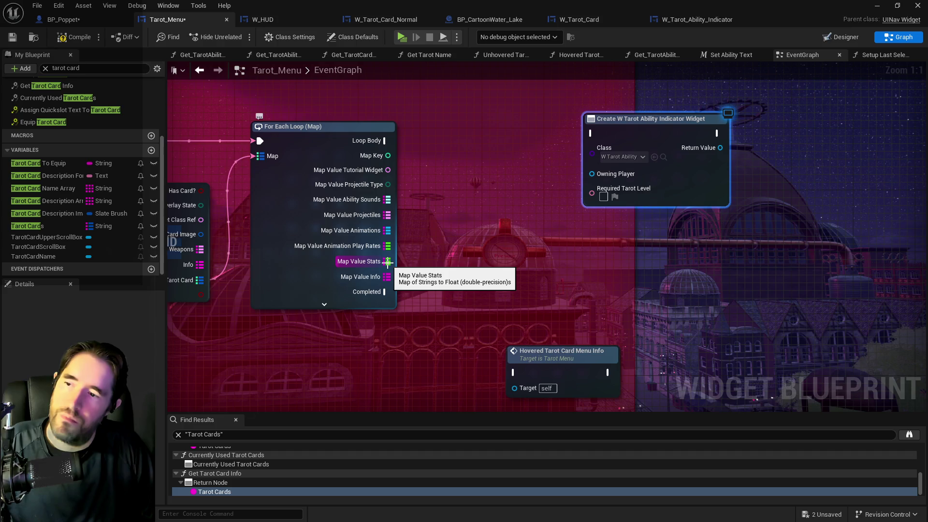
Step: Add a Find node on the card's Stats map with key Required Level, feeding Required Tarot Level
left_click_drag(388, 262, 472, 263)
type("find")
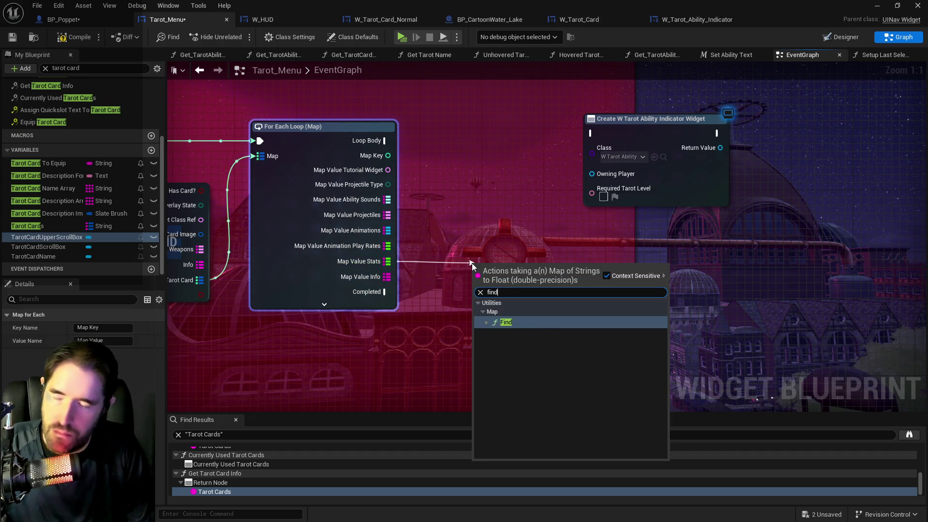
left_click(503, 321)
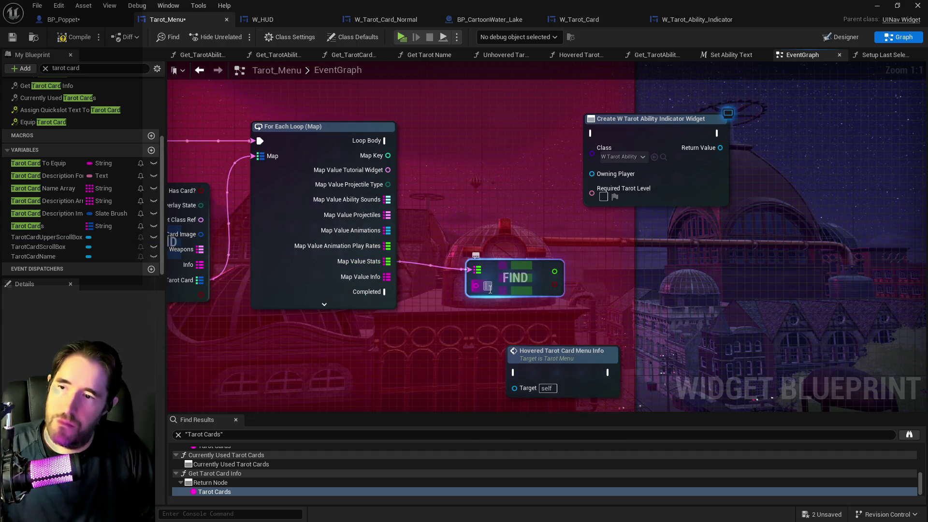
type("Required Level")
mouse_move(596, 272)
left_mouse_down()
mouse_move(574, 229)
mouse_move(590, 200)
left_mouse_up()
left_click_drag(667, 119, 729, 118)
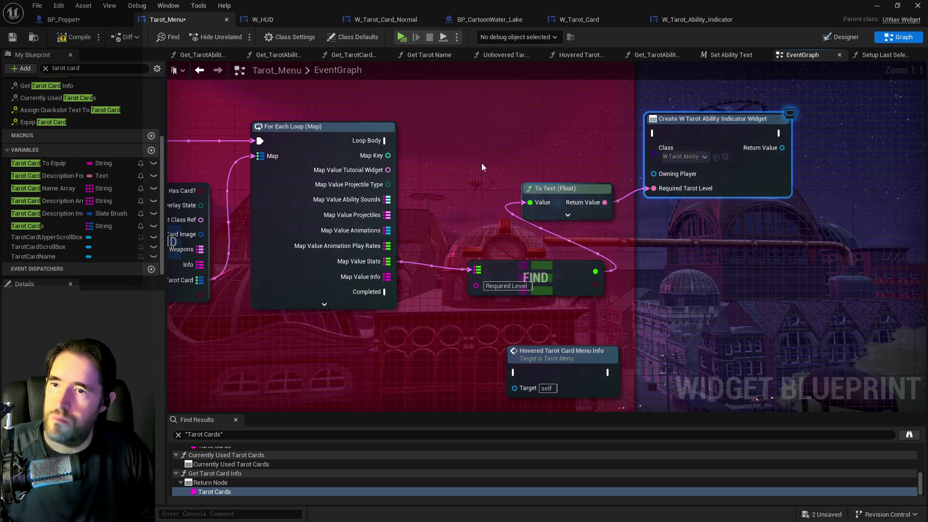
Step: Wire the loop's Loop Body into the Create W Tarot Ability Indicator Widget node so it runs per card
left_click_drag(384, 140, 580, 129)
left_click_drag(654, 134, 654, 133)
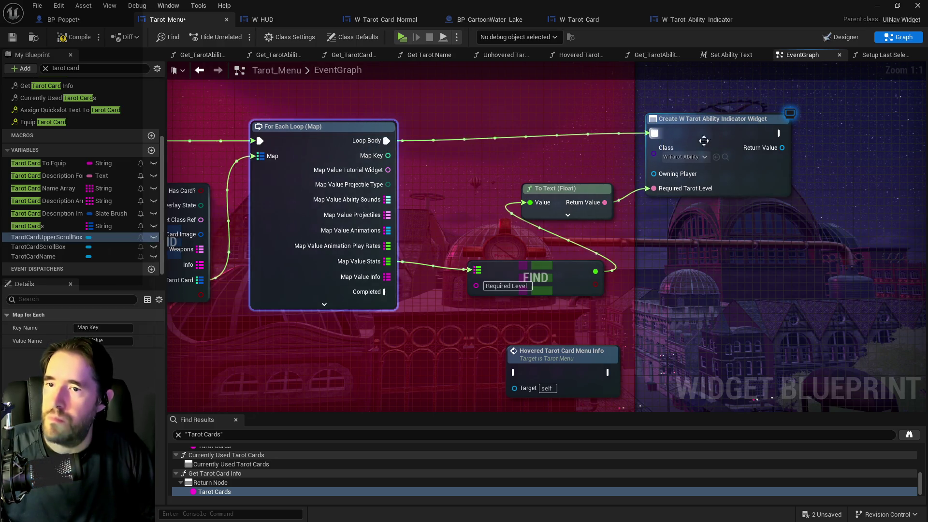
left_click_drag(725, 125, 727, 133)
scroll(727, 133, "down", 2)
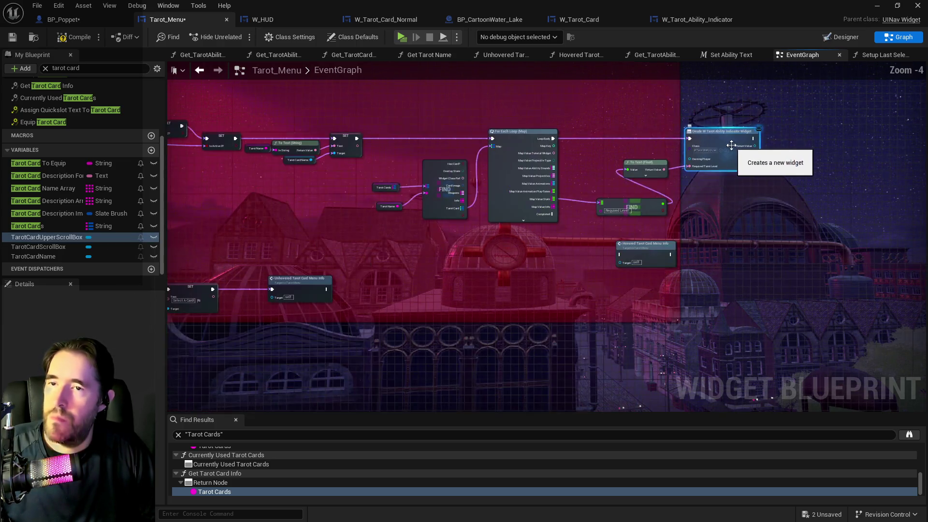
scroll(571, 230, "down", 3)
scroll(571, 230, "up", 3)
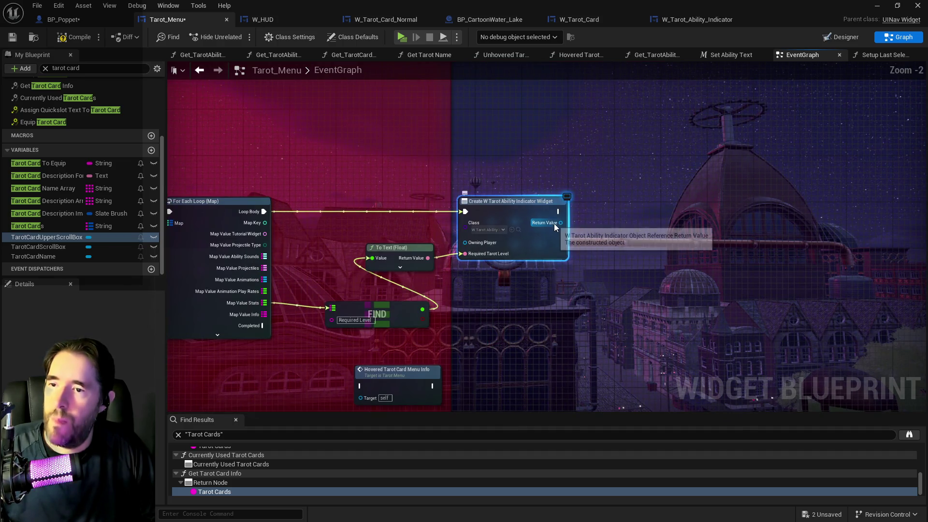
scroll(45, 238, "down", 2)
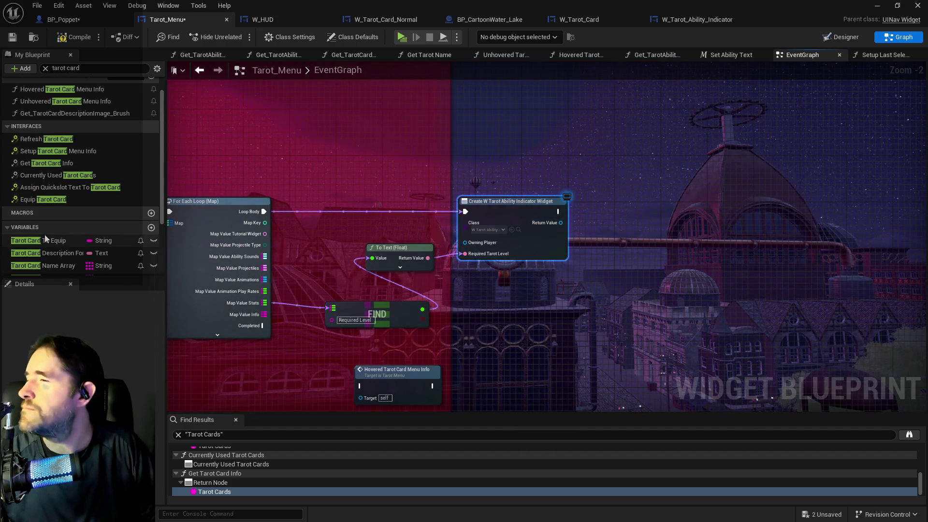
scroll(45, 236, "up", 2)
left_click(46, 68)
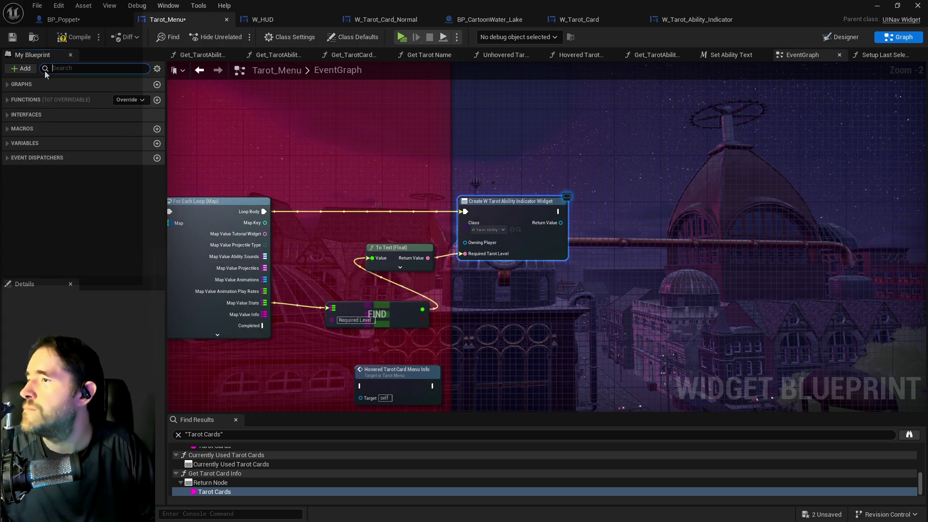
left_click(822, 37)
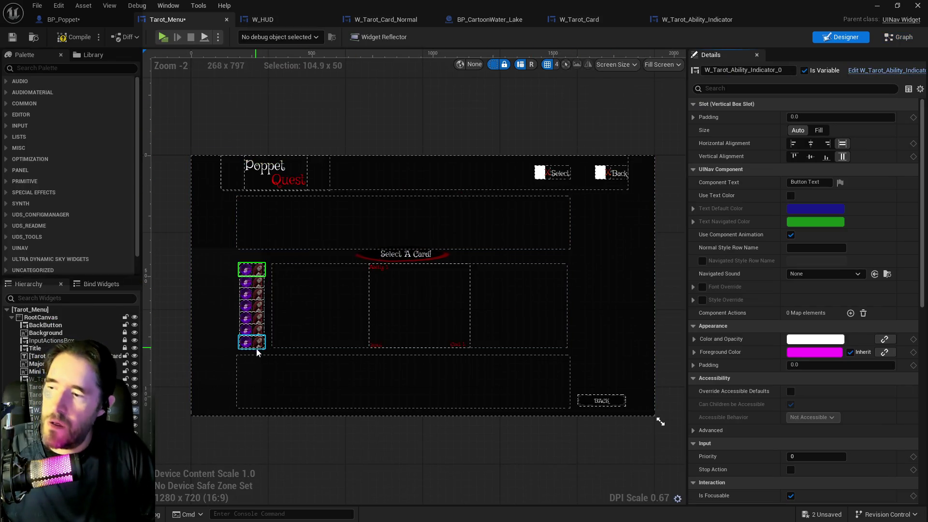
Step: Select the Tarot Ability Selector box in the Designer and return to the event graph
left_click(256, 352)
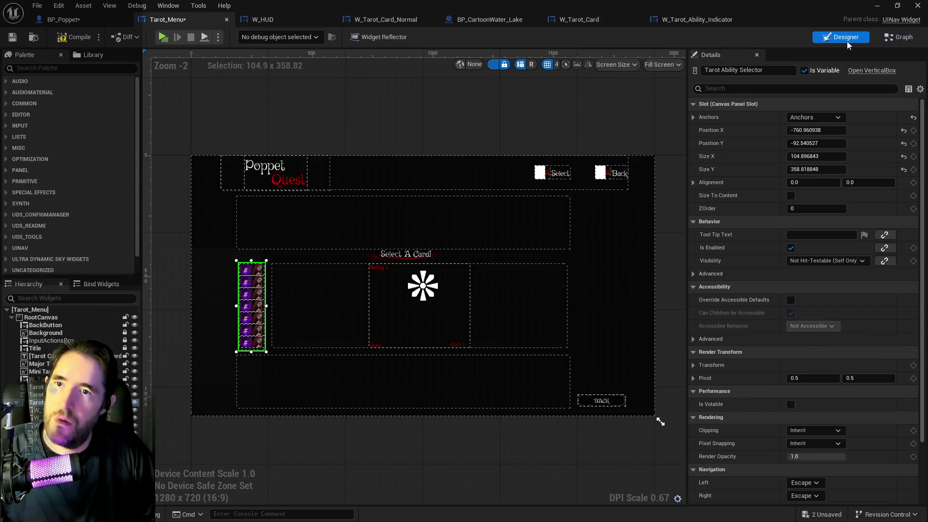
key("ctrl+shift+g")
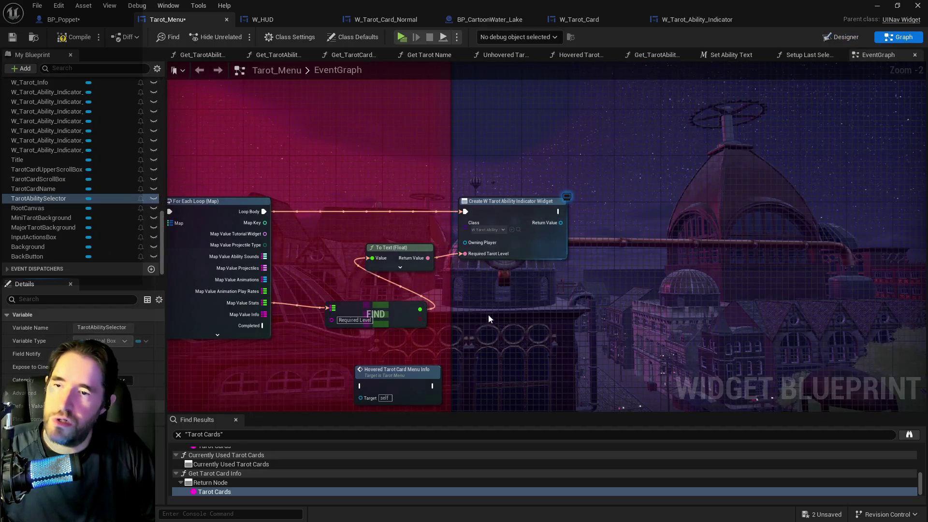
left_click_drag(561, 222, 631, 224)
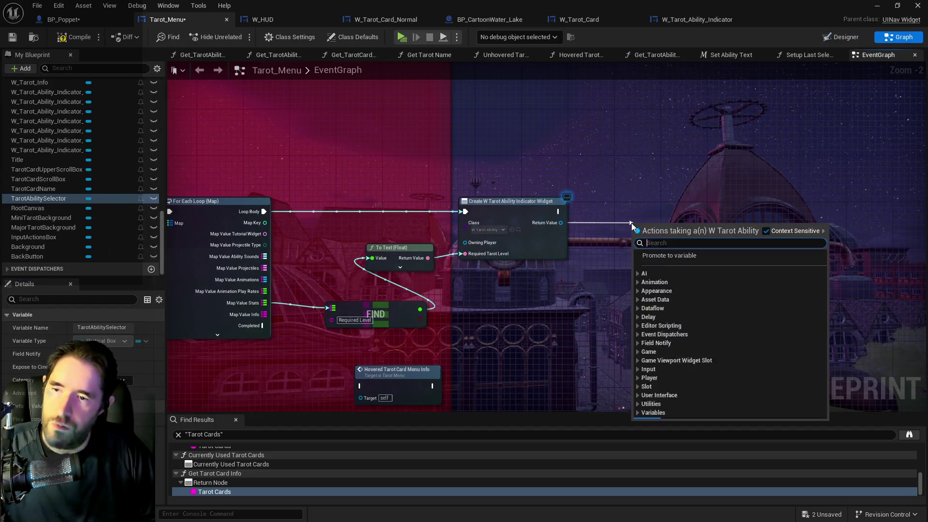
type("create child")
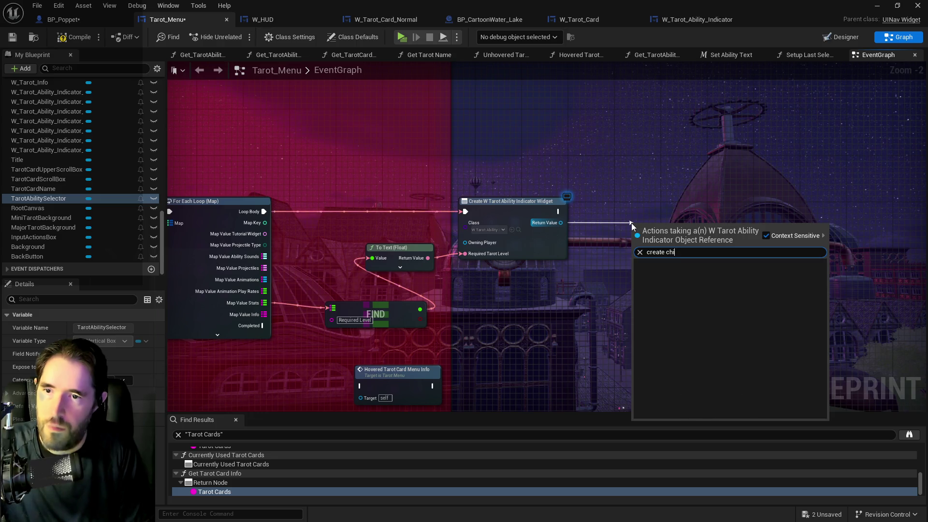
key("Escape")
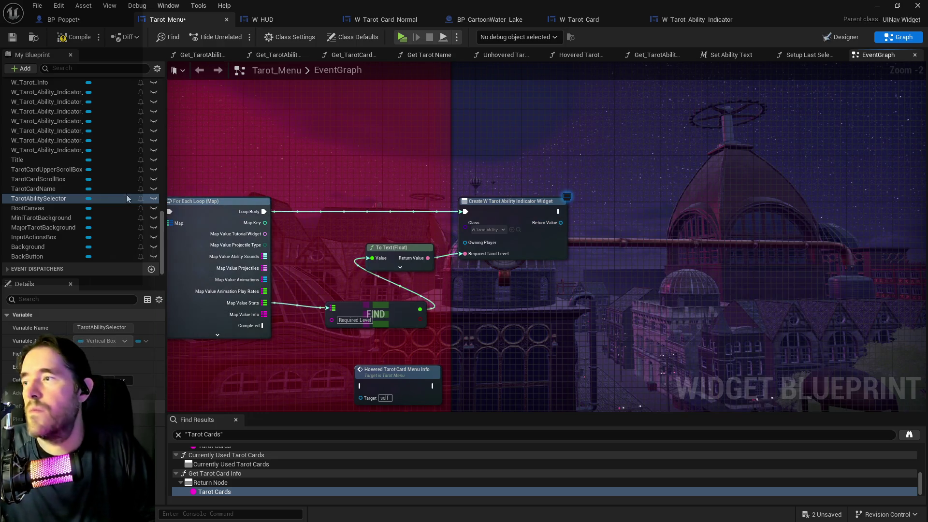
Step: Add a TarotAbilitySelector Add Child node run after Create Widget, taking its Return Value as content
mouse_move(43, 196)
left_mouse_down()
mouse_move(339, 242)
mouse_move(613, 269)
mouse_move(611, 242)
mouse_move(714, 236)
left_mouse_up()
left_click(659, 263)
type("child")
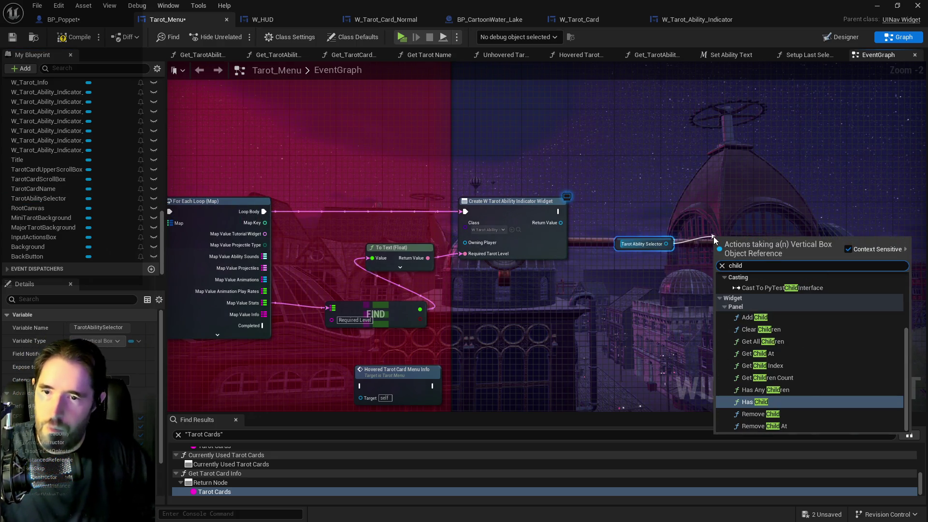
left_click(750, 318)
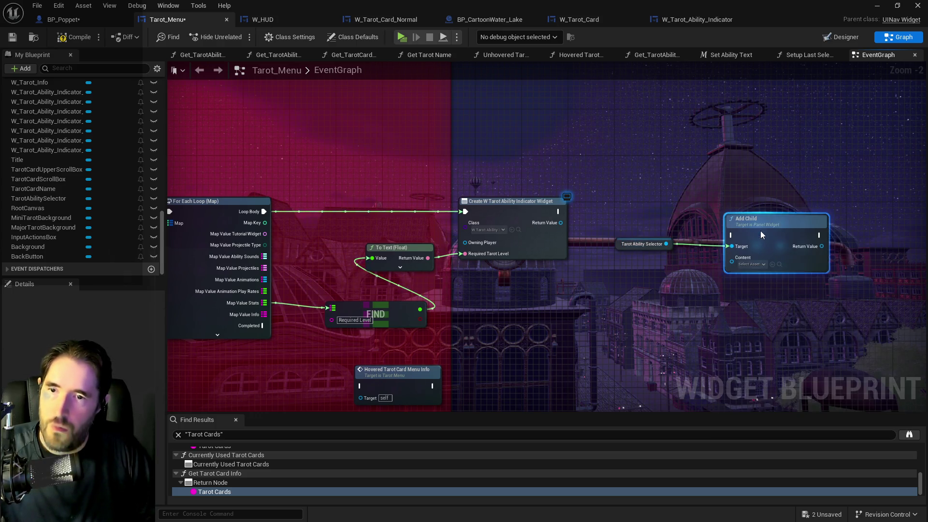
left_click_drag(558, 211, 735, 237)
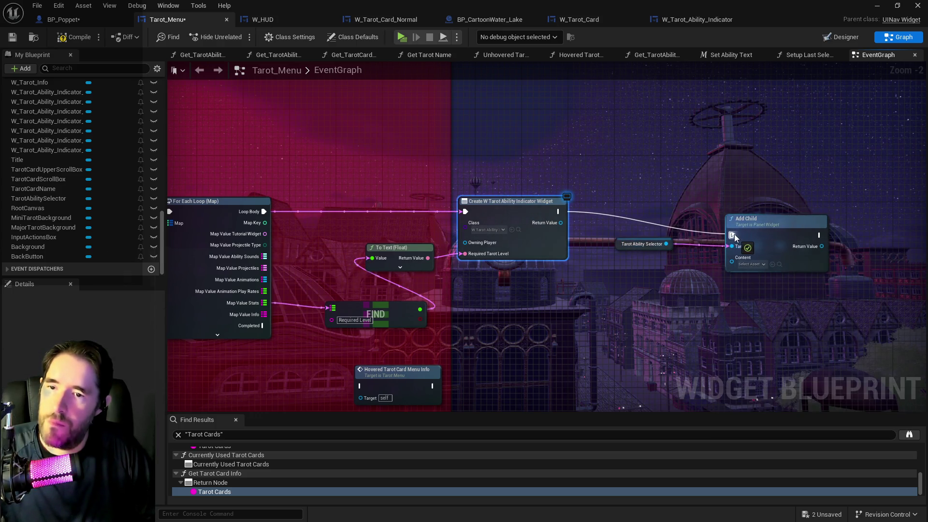
mouse_move(796, 237)
left_mouse_down()
mouse_move(817, 200)
mouse_move(819, 213)
left_mouse_up()
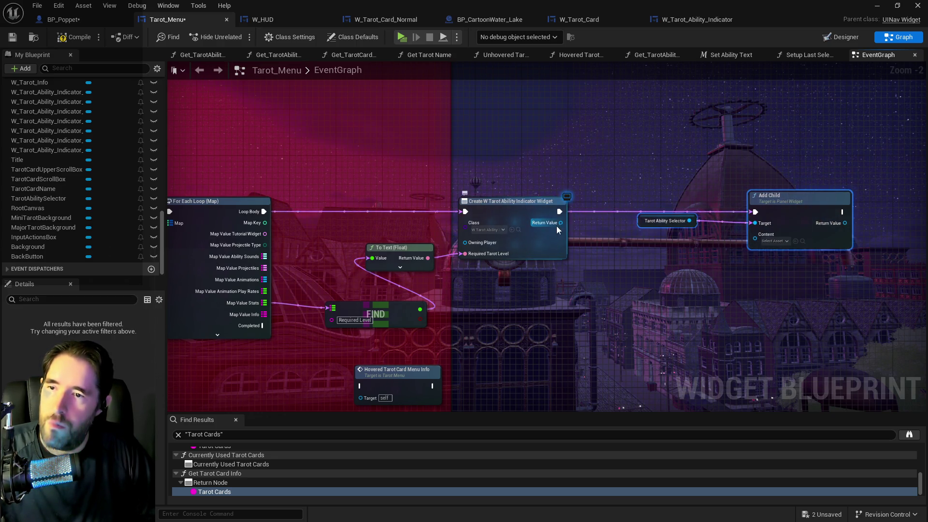
mouse_move(561, 223)
left_mouse_down()
mouse_move(725, 246)
mouse_move(755, 241)
left_mouse_up()
scroll(556, 256, "down", 2)
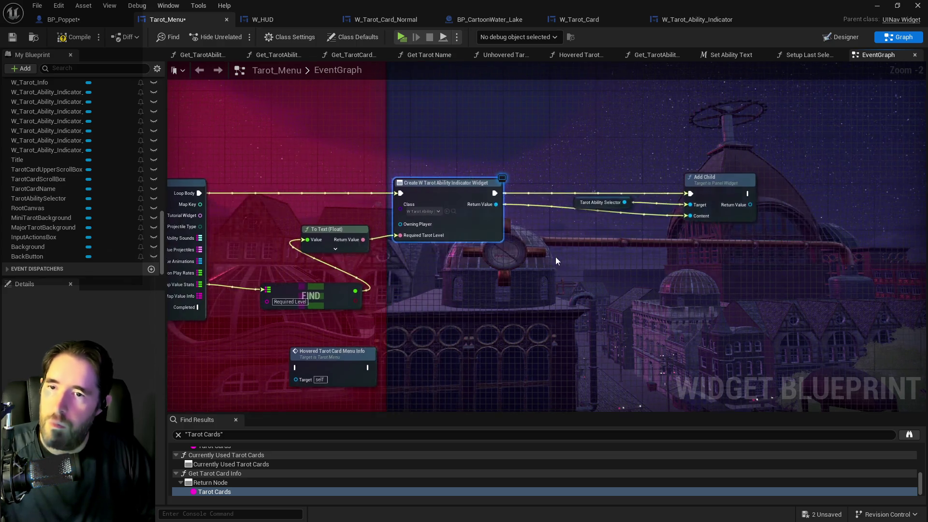
left_click_drag(508, 277, 624, 242)
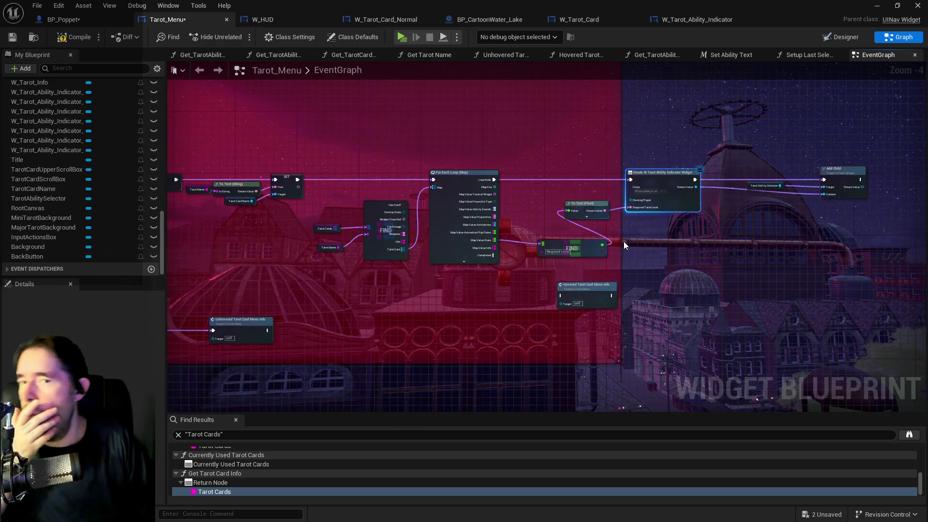
left_click_drag(559, 242, 493, 246)
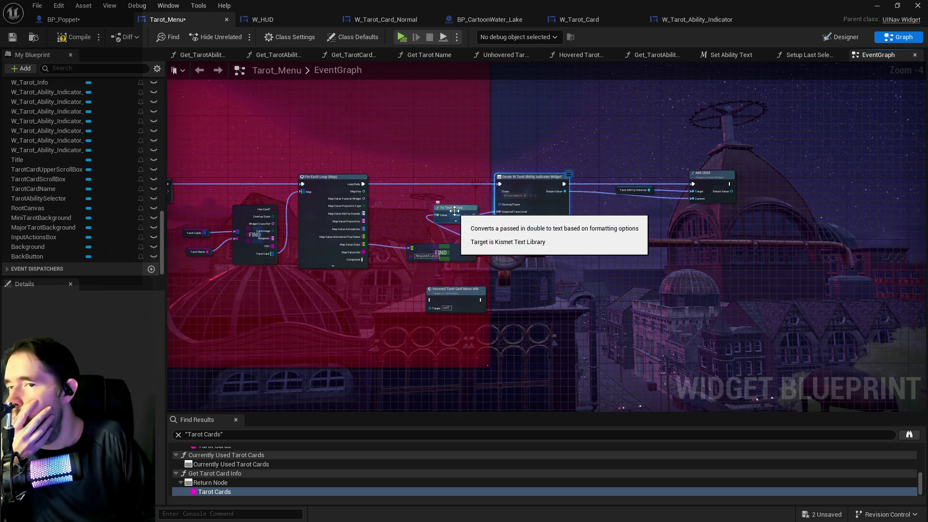
scroll(455, 211, "down", 6)
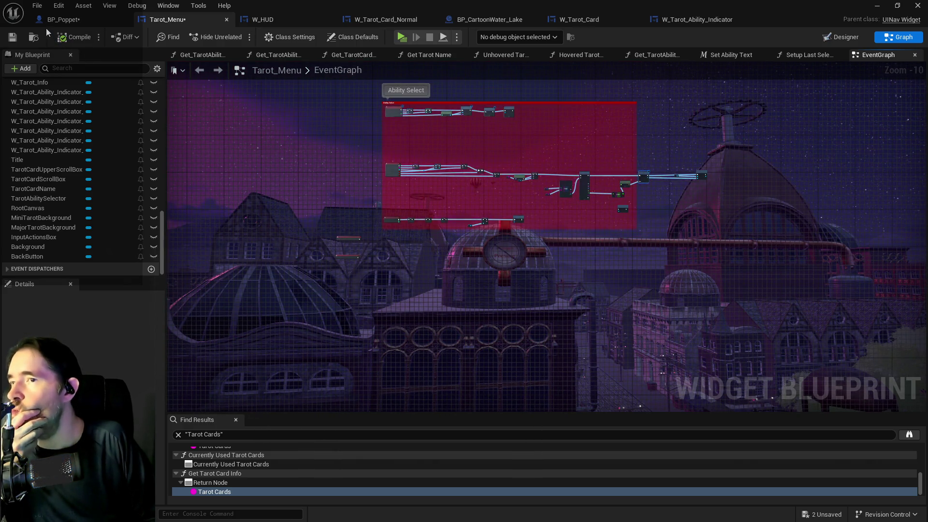
Step: Compile from BP_Poppet and Save All assets, then go back to the Tarot_Menu EventGraph
left_click(57, 20)
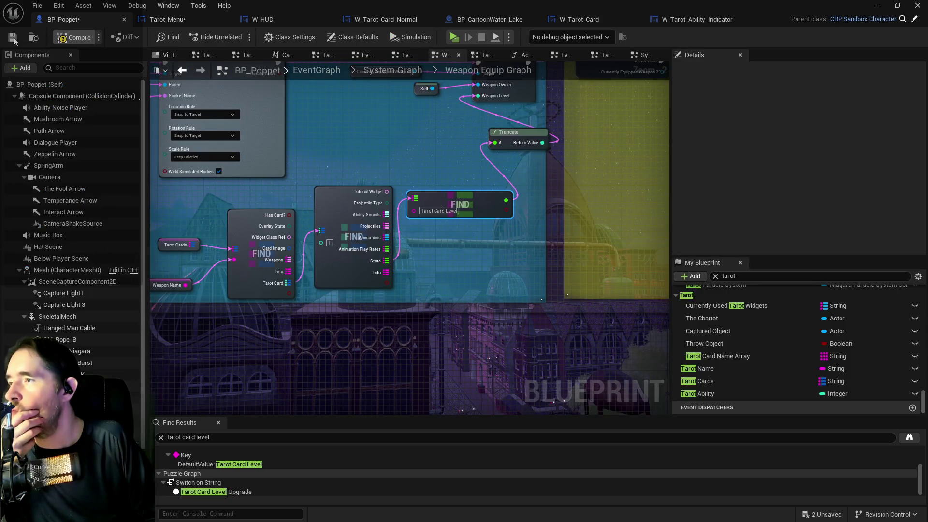
key("alt+p")
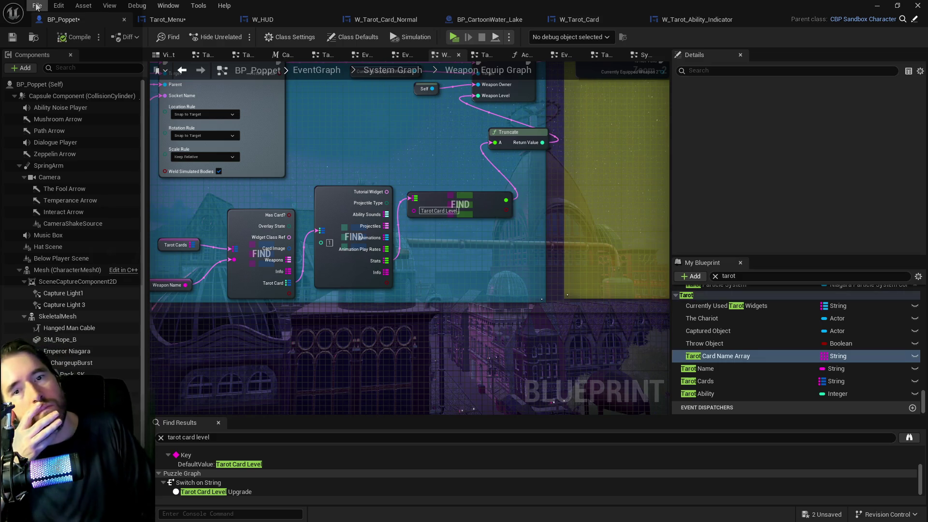
left_click(37, 5)
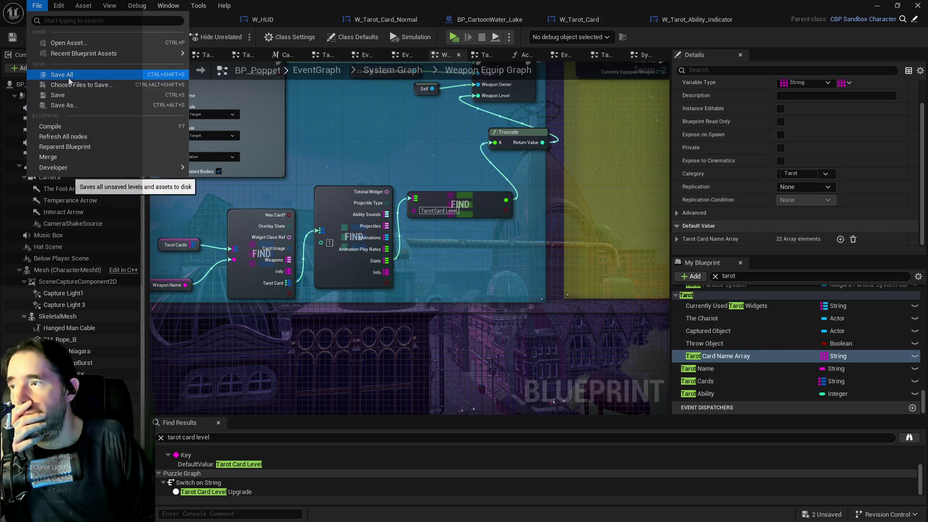
left_click(72, 75)
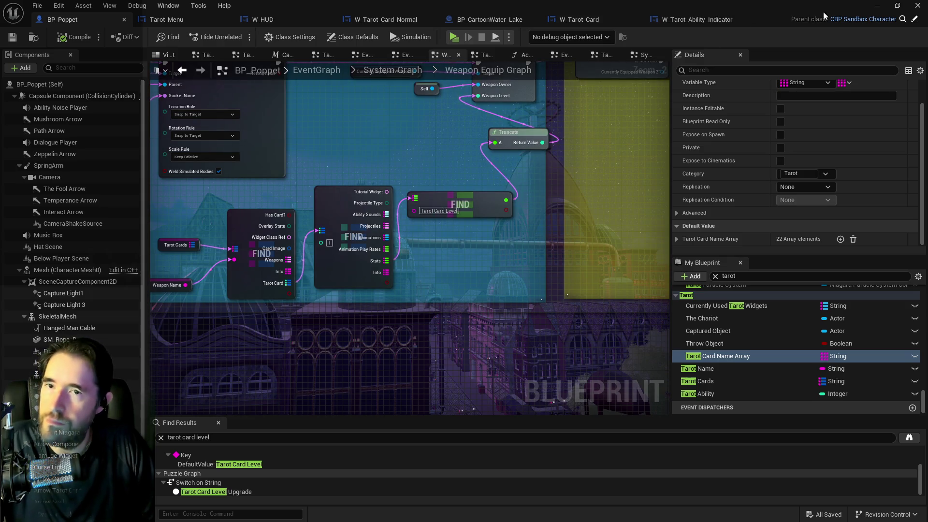
left_click(873, 7)
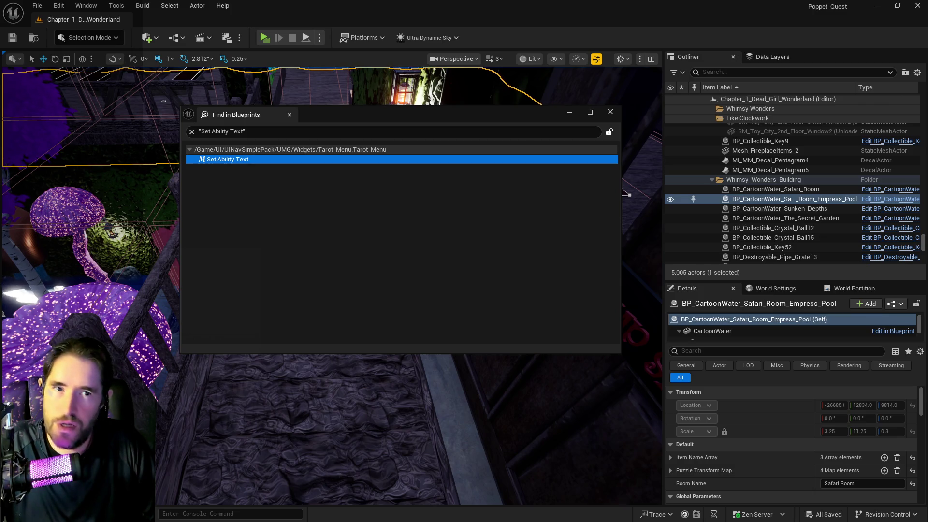
key("alt+Tab")
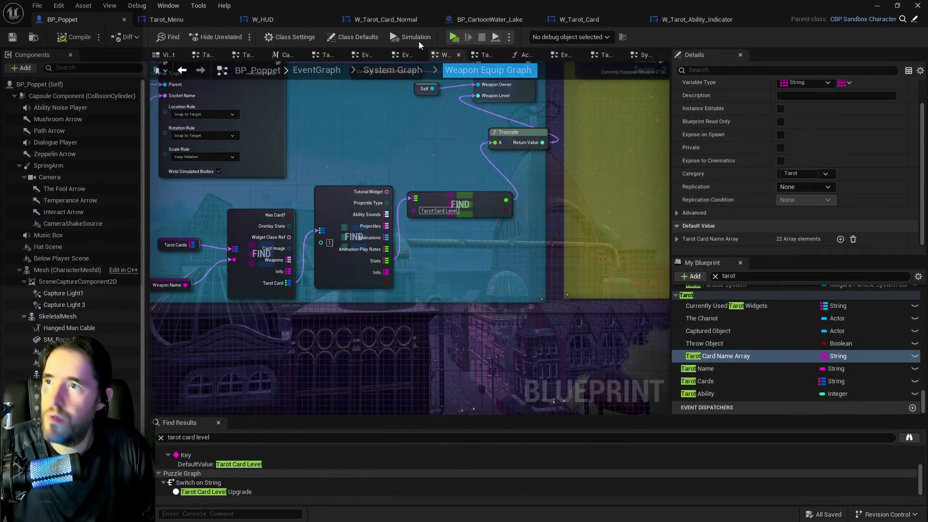
left_click(160, 20)
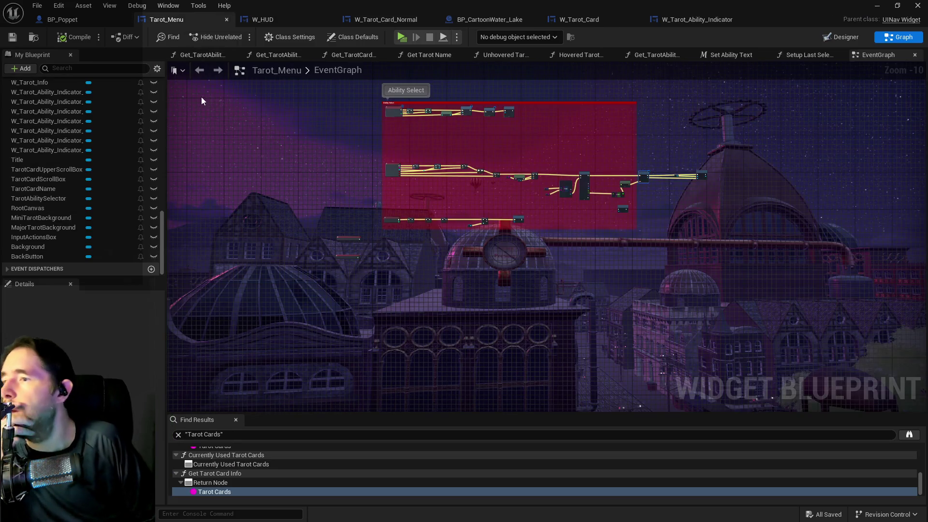
Step: Delete the placeholder ability indicator widgets from the selector box, cancelling the one referenced in the graph
left_click(841, 37)
scroll(261, 314, "up", 3)
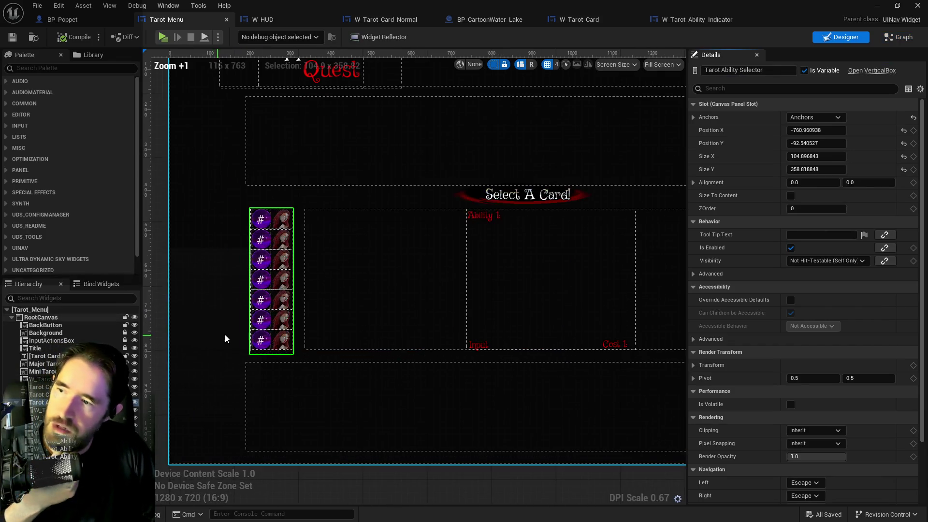
left_click(261, 342)
key("Delete")
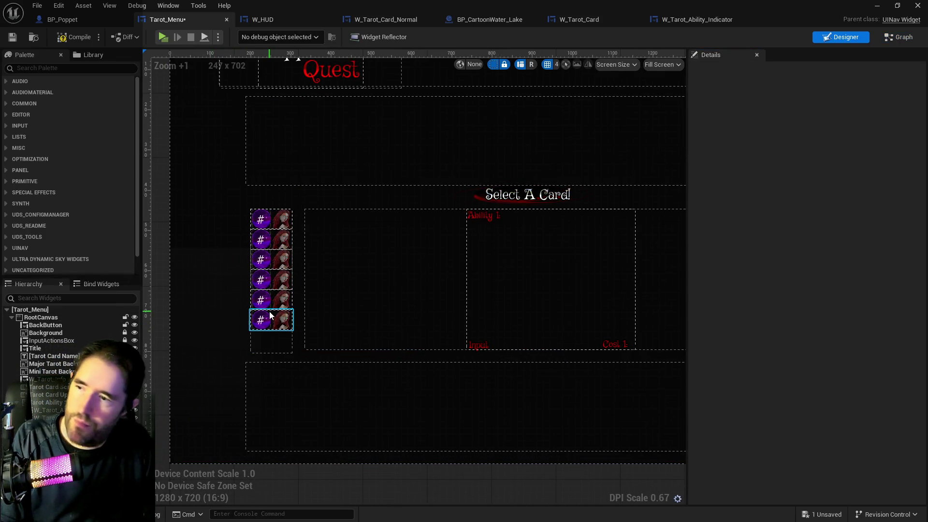
left_click(269, 320)
key("Delete")
left_click(273, 305)
key("Delete")
left_click(269, 278)
key("Delete")
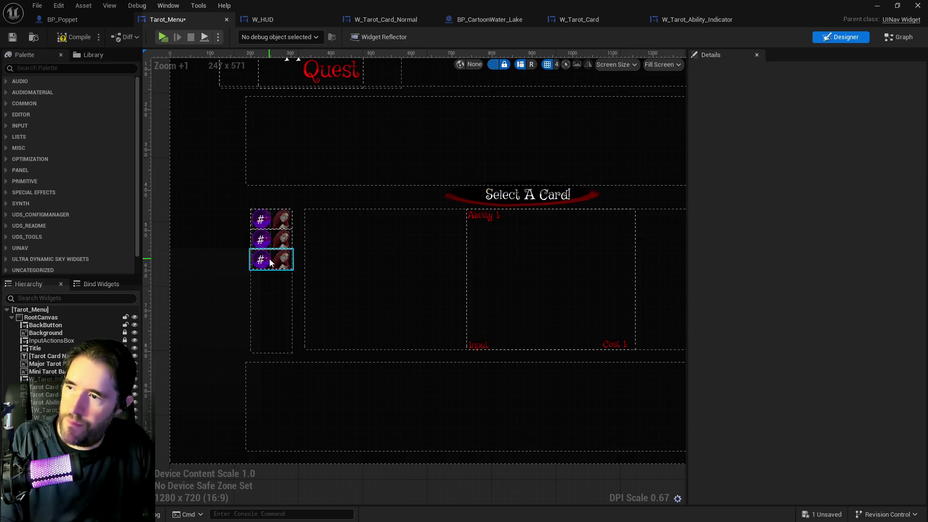
left_click(269, 259)
key("Delete")
left_click(268, 240)
key("Delete")
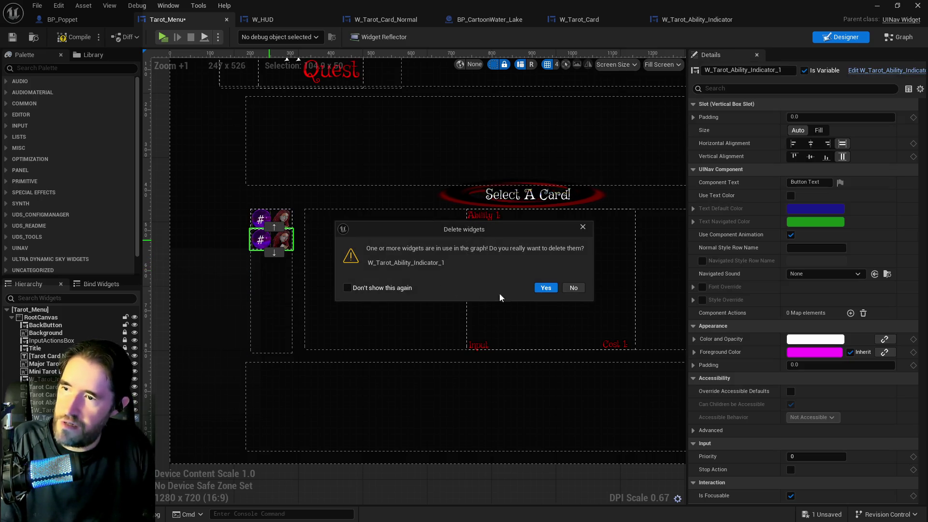
left_click(573, 287)
Step: Remove that indicator's On Clicked event nodes and save Tarot_Menu
left_click(268, 239)
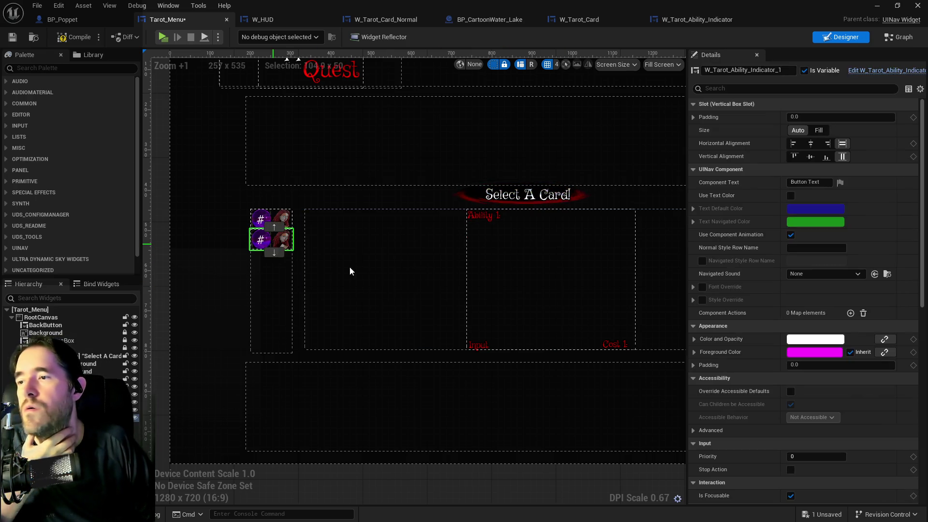
scroll(808, 359, "down", 15)
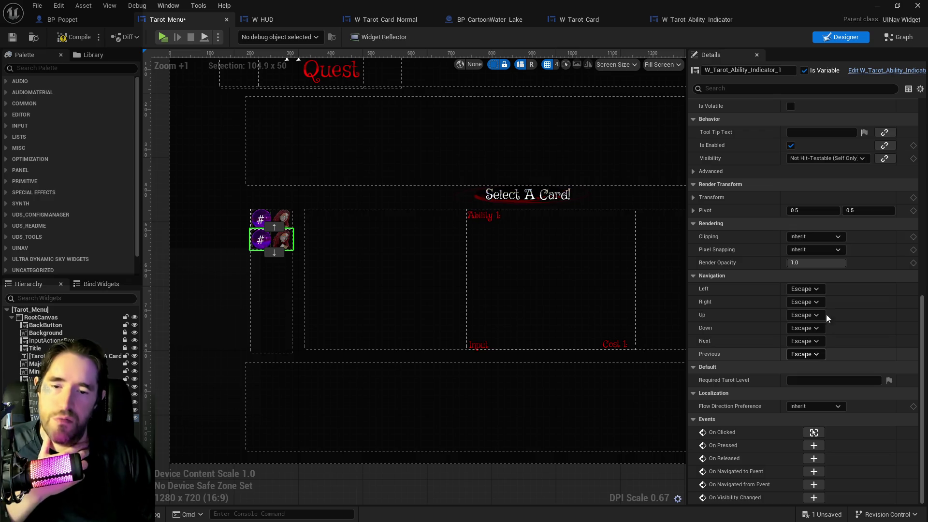
left_click(814, 432)
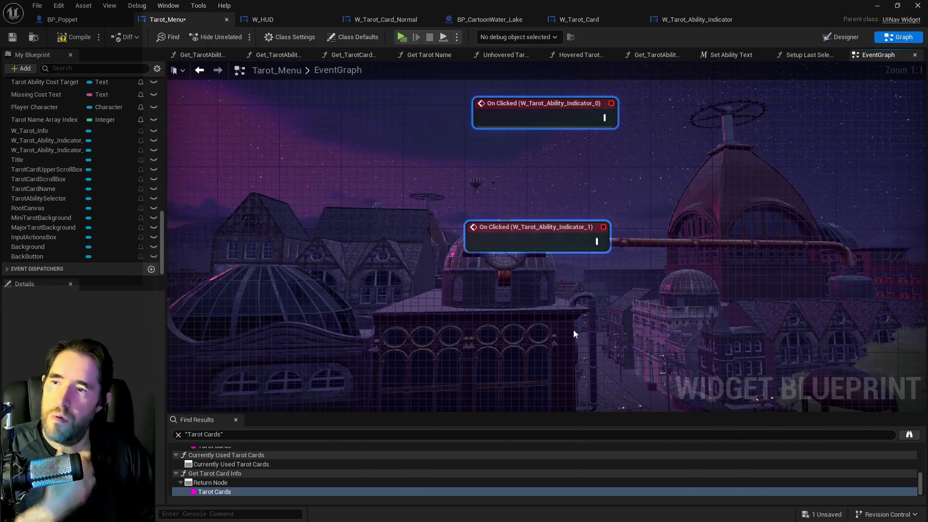
key("Delete")
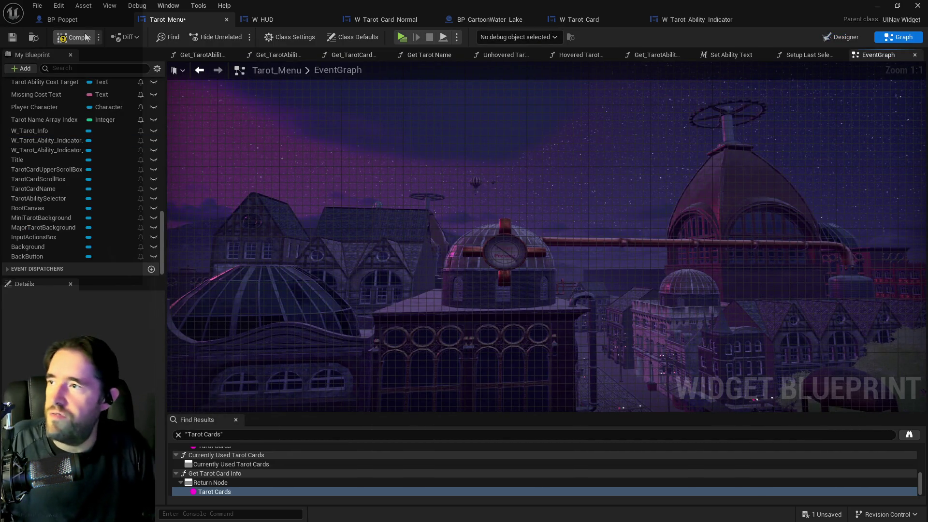
left_click(11, 38)
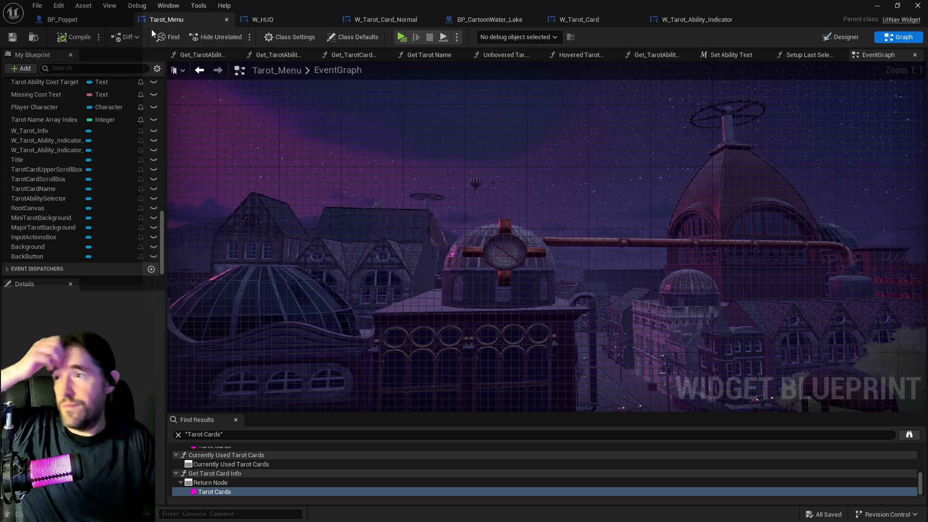
Step: Delete the last remaining ability indicator widget and compile Tarot_Menu
left_click(91, 22)
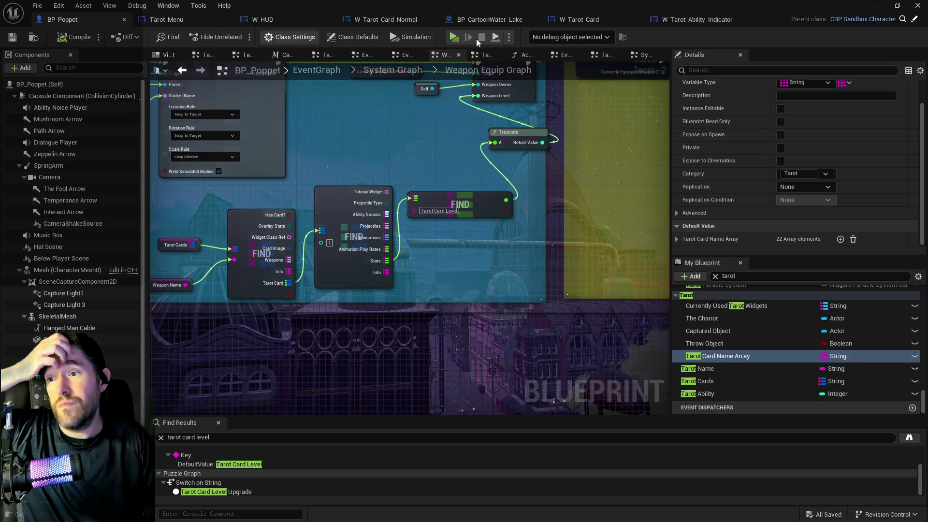
left_click(691, 25)
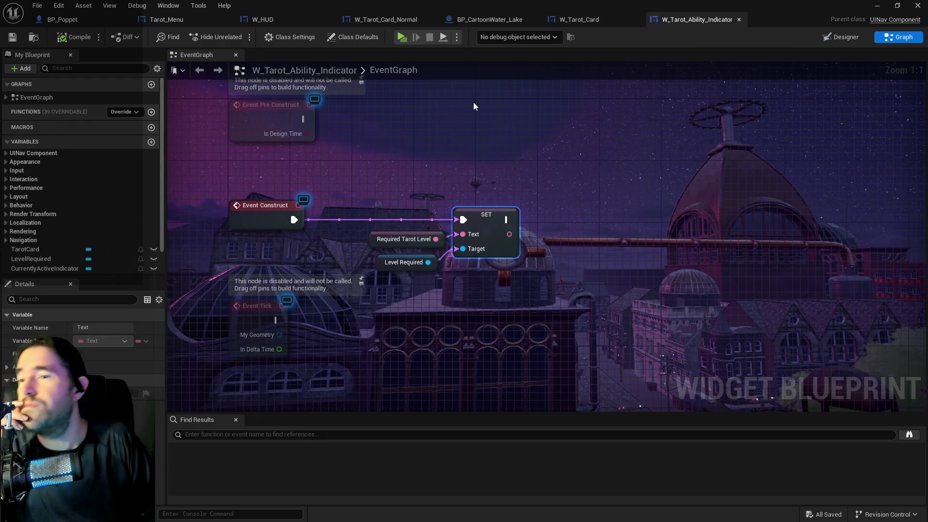
left_click(181, 20)
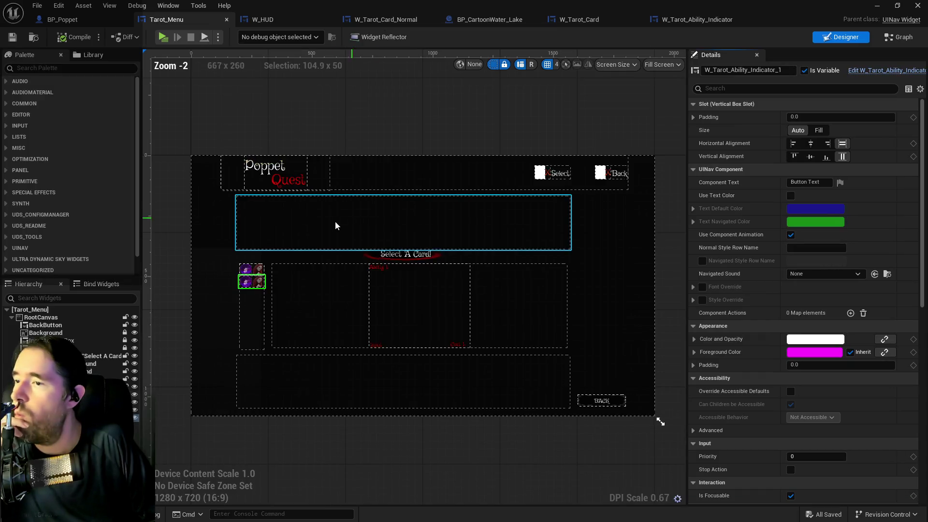
scroll(252, 281, "up", 3)
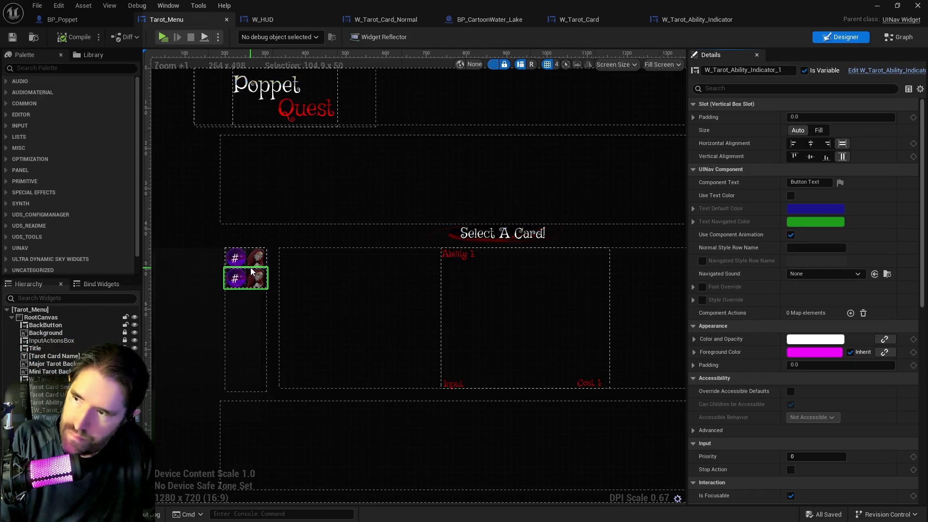
key("Delete")
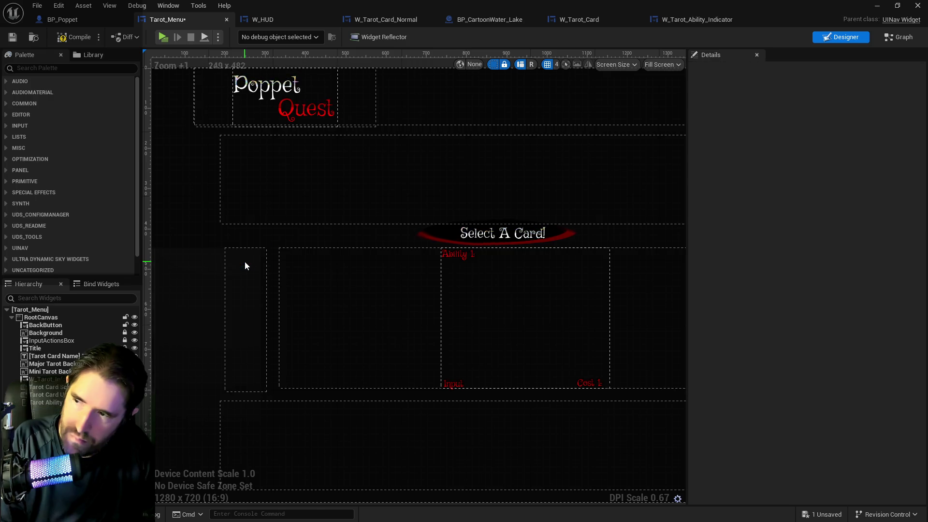
left_click(82, 43)
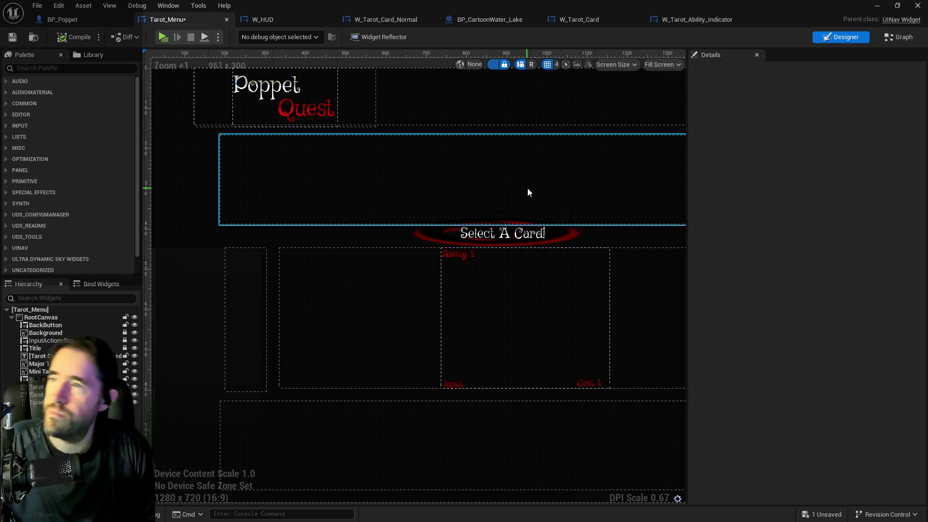
left_click(877, 6)
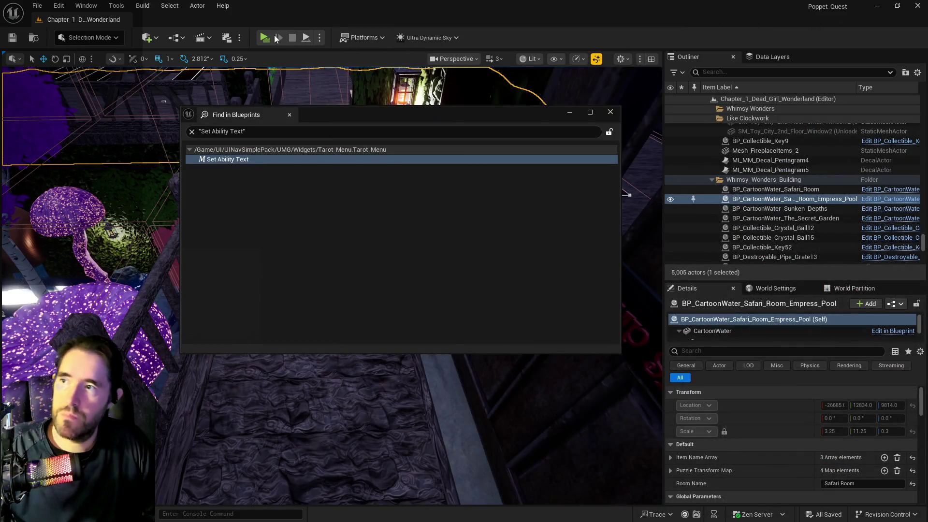
Step: Close Find in Blueprints, play and open the tarot card menu, then end the session
left_click(570, 111)
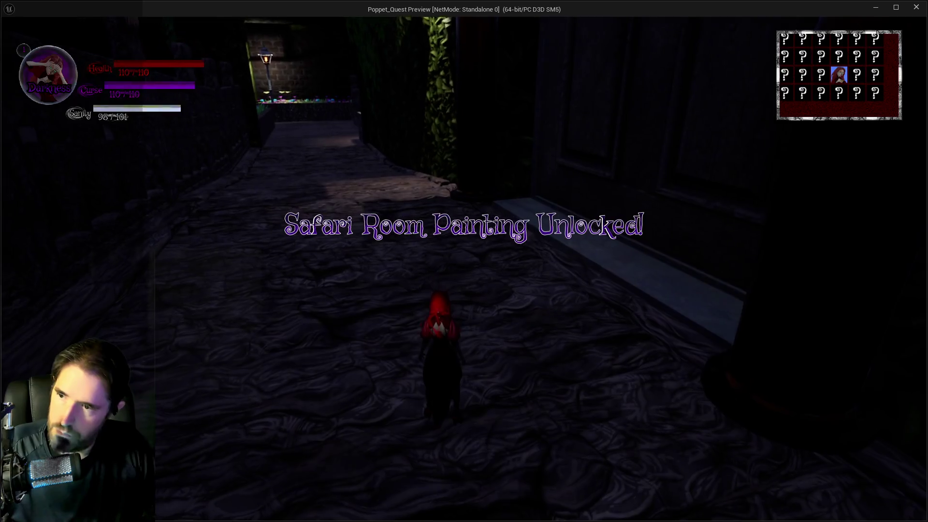
key("Tab")
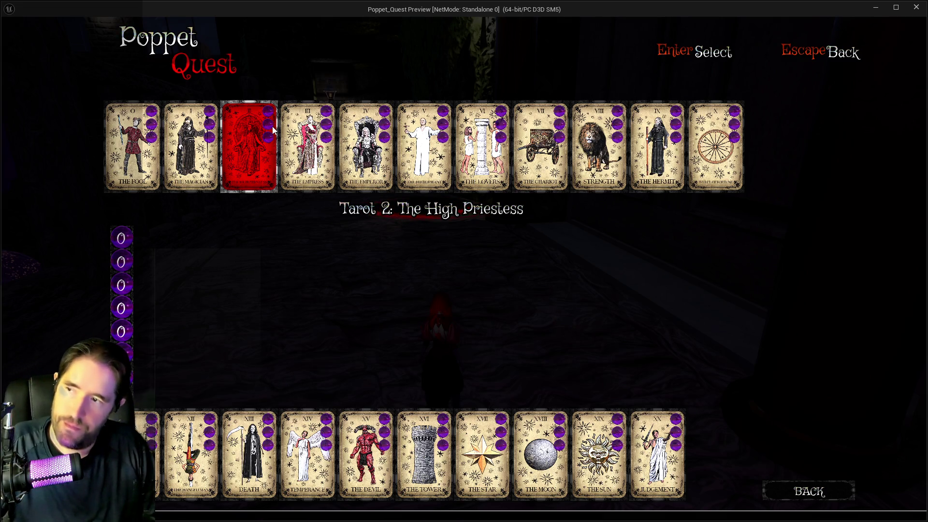
key("Escape")
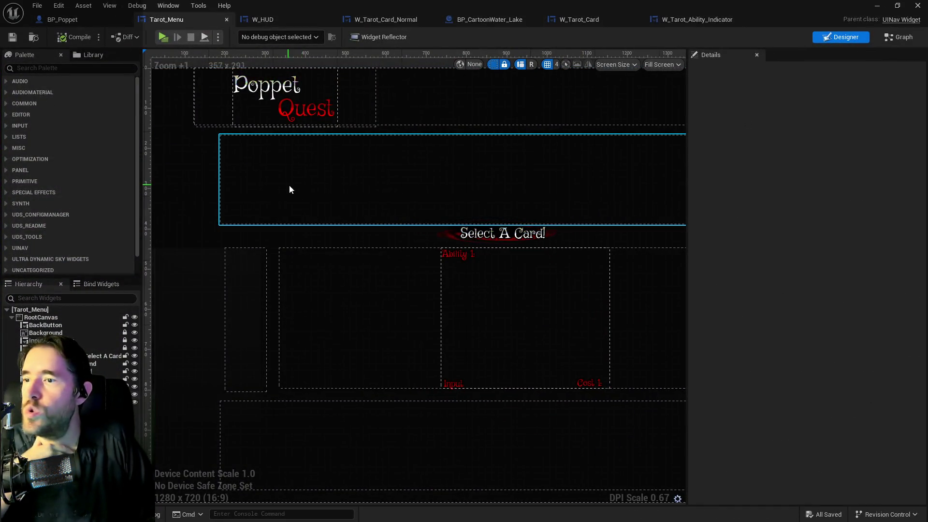
Step: In the Tarot_Menu event graph, shift the For Each Loop group right to make room
left_click(903, 37)
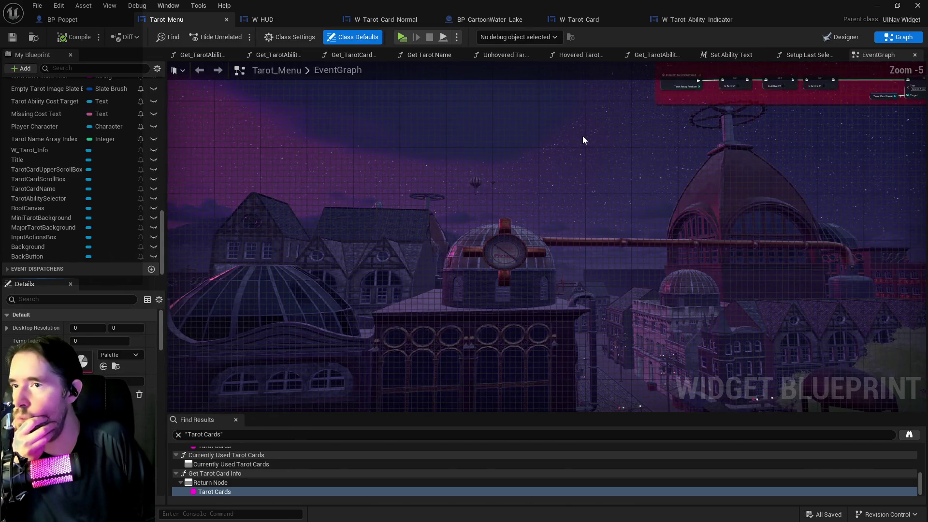
scroll(582, 135, "down", 1)
mouse_move(547, 181)
left_mouse_down()
mouse_move(622, 264)
mouse_move(721, 248)
mouse_move(451, 228)
left_mouse_up()
scroll(582, 247, "up", 3)
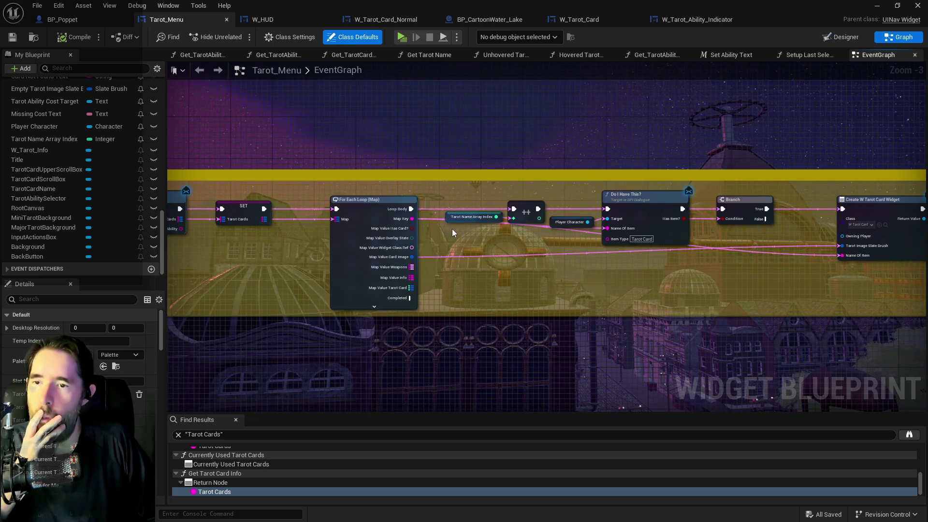
scroll(452, 229, "down", 3)
mouse_move(497, 253)
left_mouse_down()
mouse_move(487, 234)
mouse_move(446, 228)
mouse_move(574, 92)
left_mouse_up()
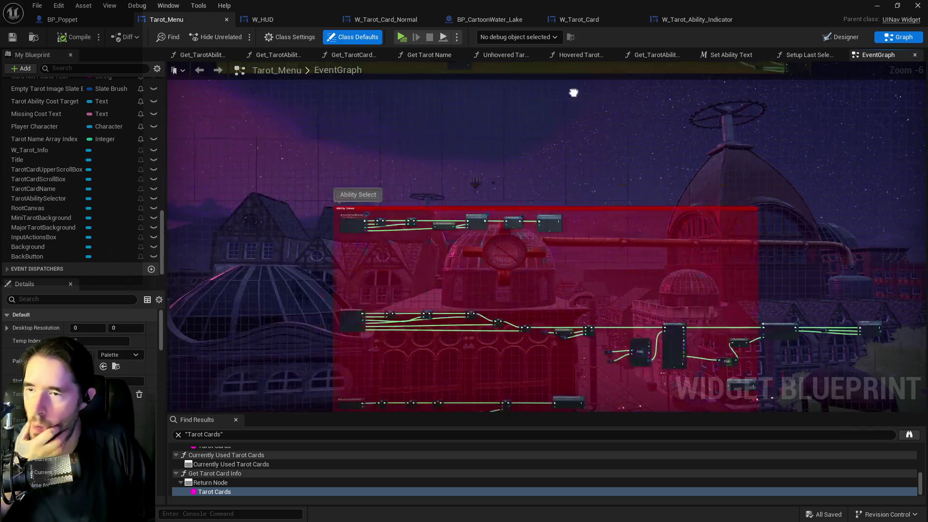
left_click_drag(510, 246, 492, 338)
scroll(574, 170, "up", 1)
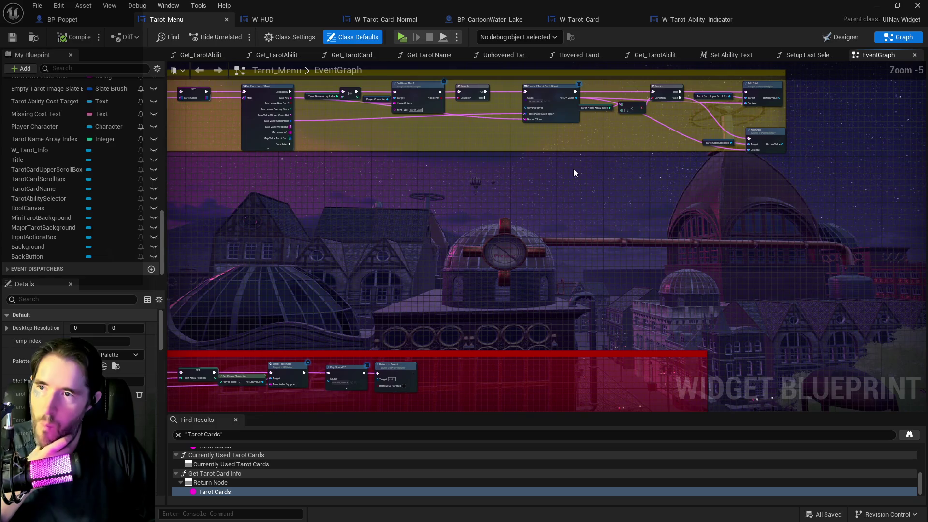
mouse_move(573, 169)
left_mouse_down()
mouse_move(571, 97)
mouse_move(568, 233)
mouse_move(574, 218)
mouse_move(270, 135)
mouse_move(519, 158)
mouse_move(817, 329)
mouse_move(888, 341)
mouse_move(918, 320)
left_mouse_up()
scroll(484, 201, "up", 1)
scroll(538, 196, "up", 2)
left_click_drag(525, 153, 713, 155)
left_click(377, 188)
Step: Add a TarotAbilitySelector getter and a Clear Children node targeting it
right_click(352, 183)
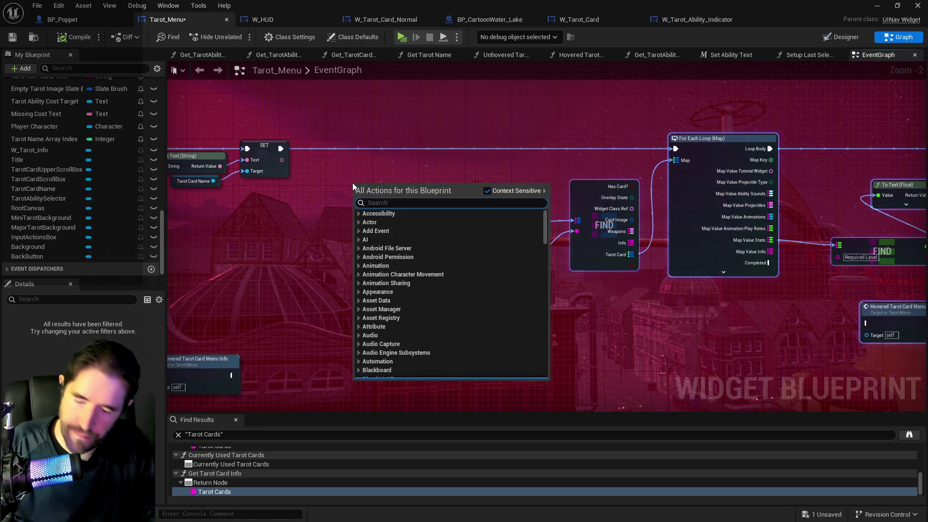
type("tarot cards")
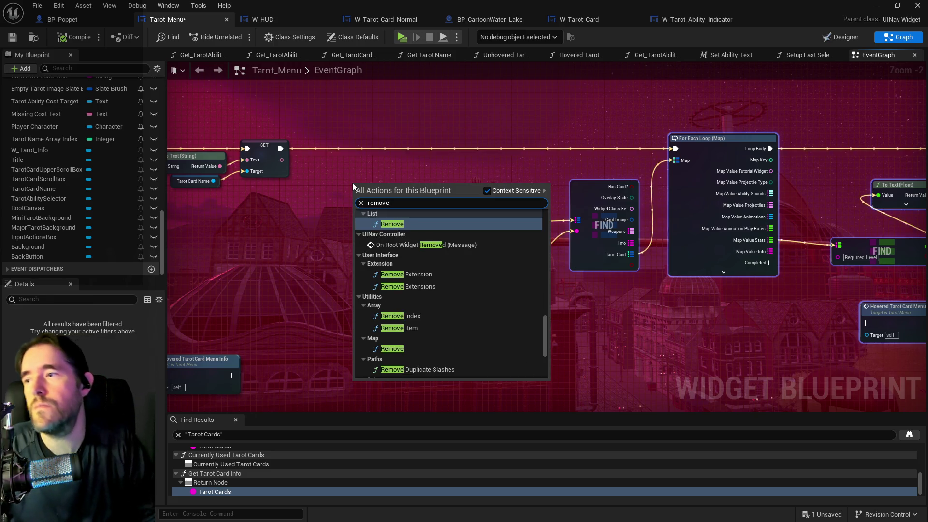
left_click(333, 185)
left_click_drag(49, 198, 375, 199)
left_click(332, 220)
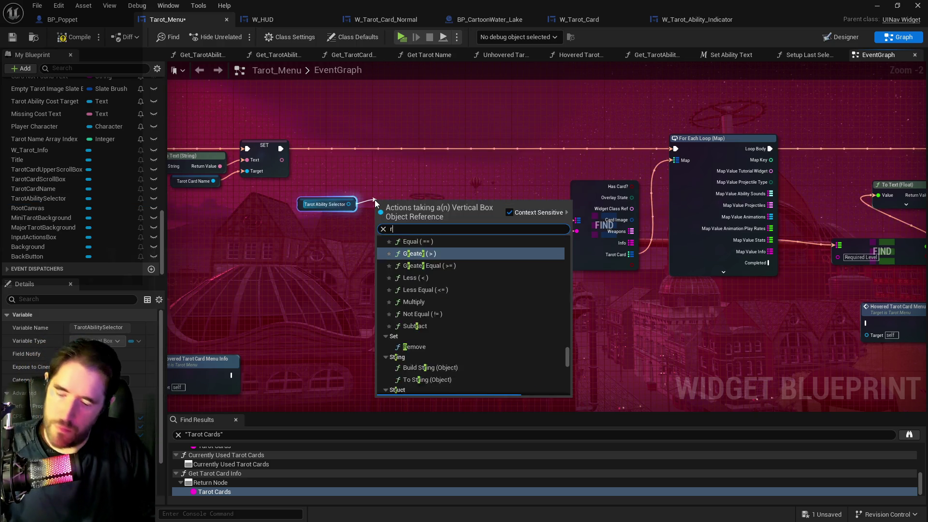
type("remove child")
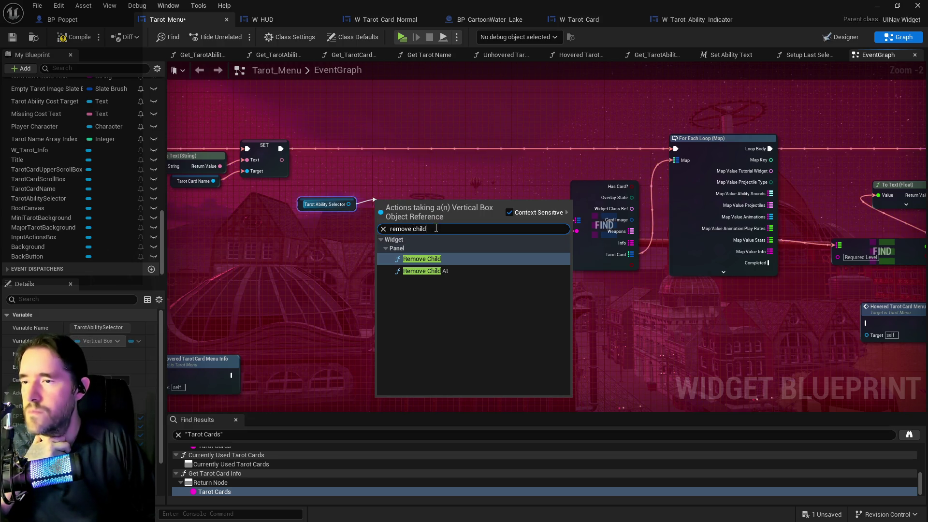
key("ctrl+a")
type("children")
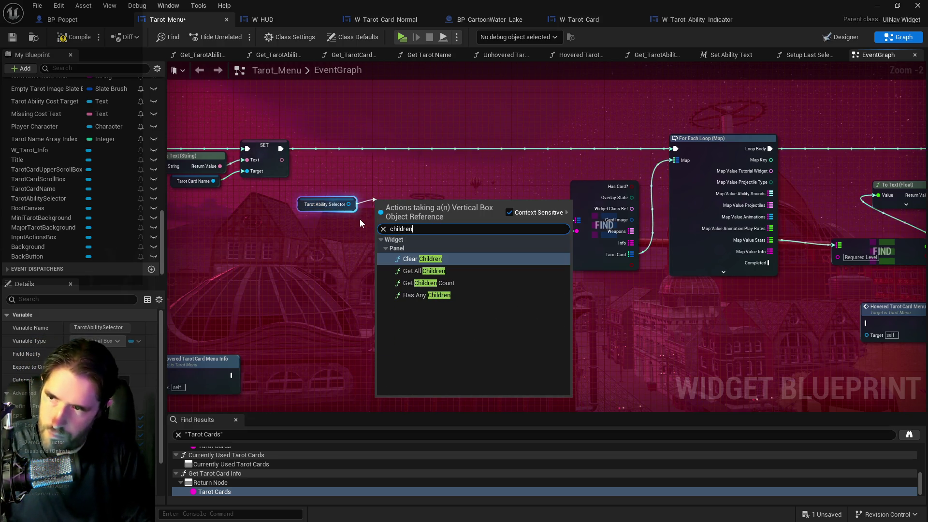
left_click(409, 256)
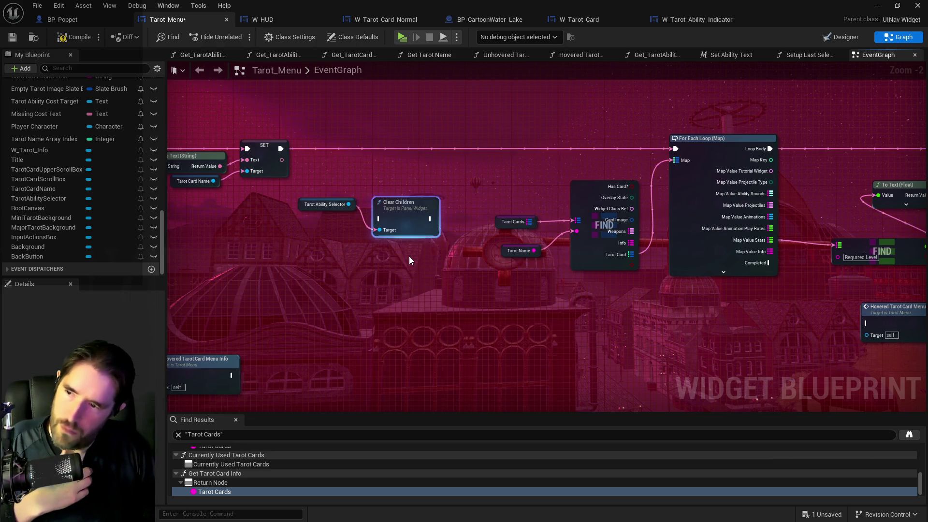
Step: Wire Clear Children between the SET node and the For Each Loop, then compile
mouse_move(409, 207)
left_mouse_down()
mouse_move(416, 137)
mouse_move(648, 154)
left_mouse_up()
left_click(265, 145)
left_click(387, 150)
left_click_drag(679, 152, 677, 149)
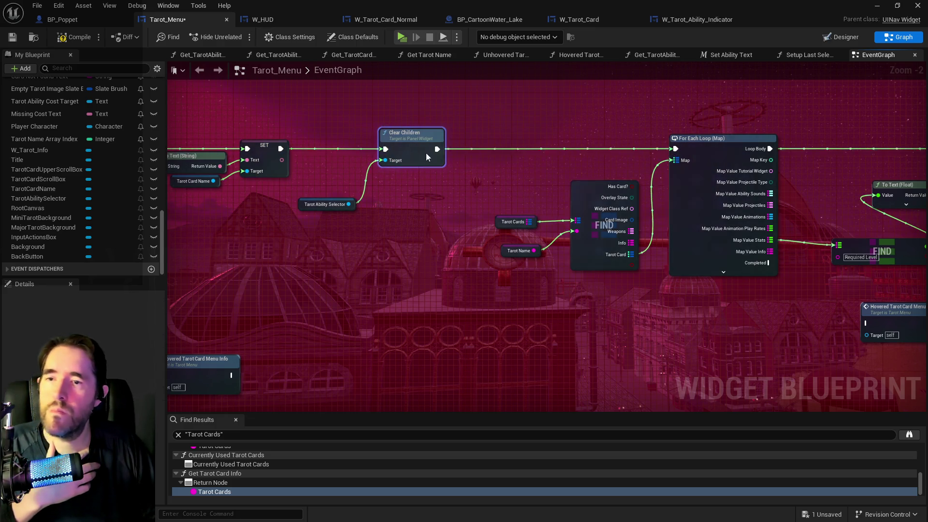
left_click(66, 39)
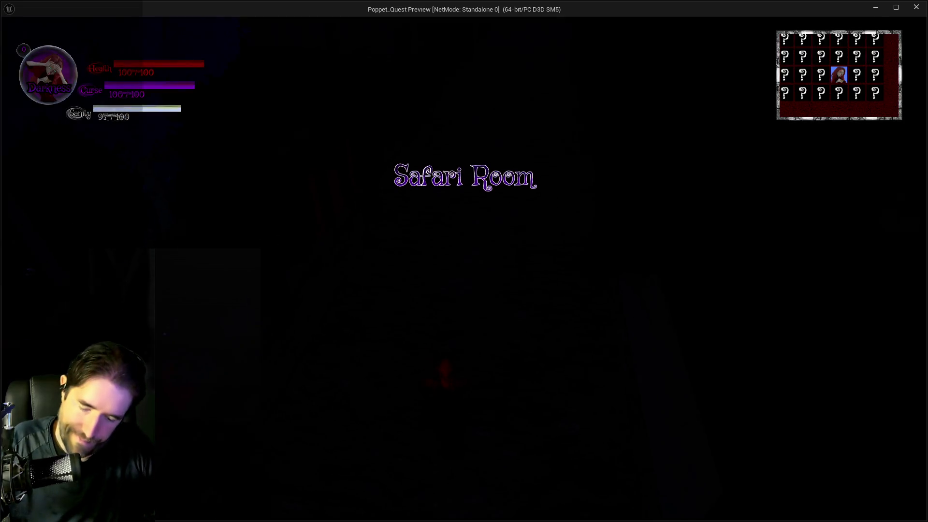
Step: In game, open the tarot card menu to check The Fool's three indicators, then return to the editor
key("Tab")
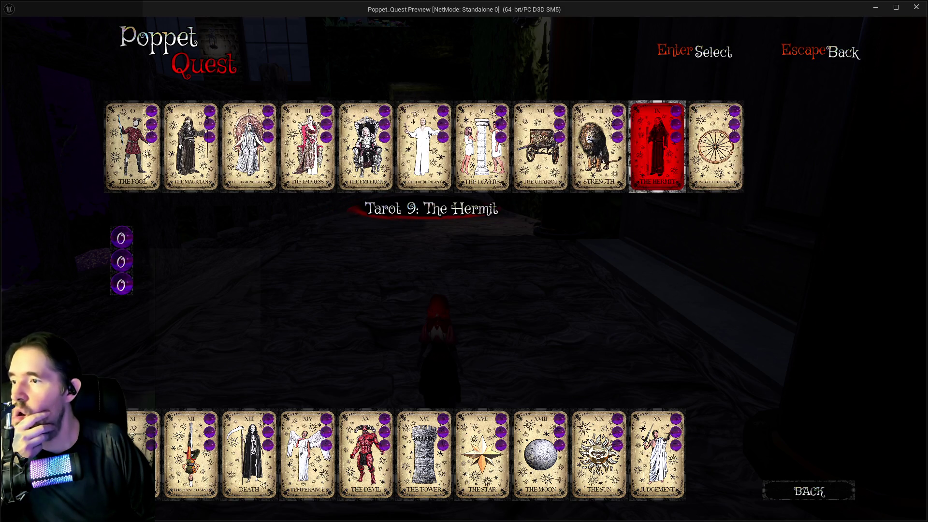
left_click(112, 158)
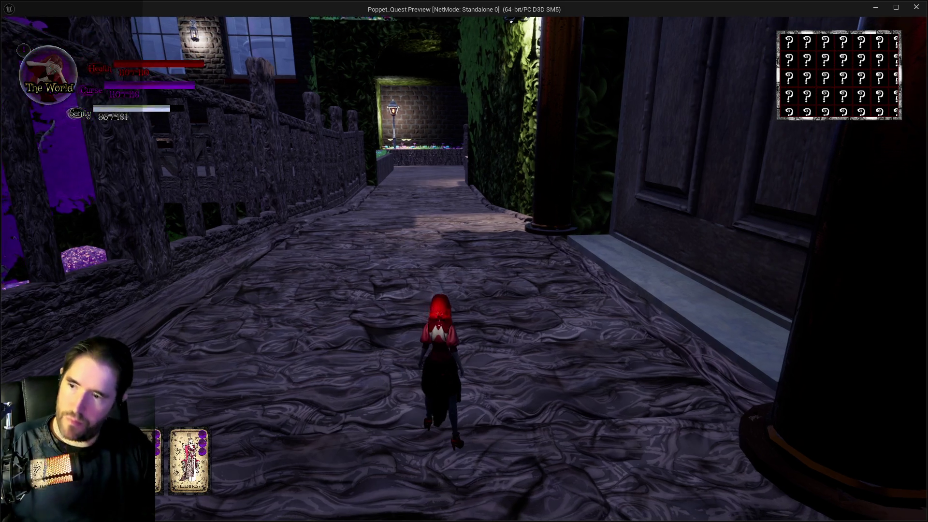
key("alt+Tab")
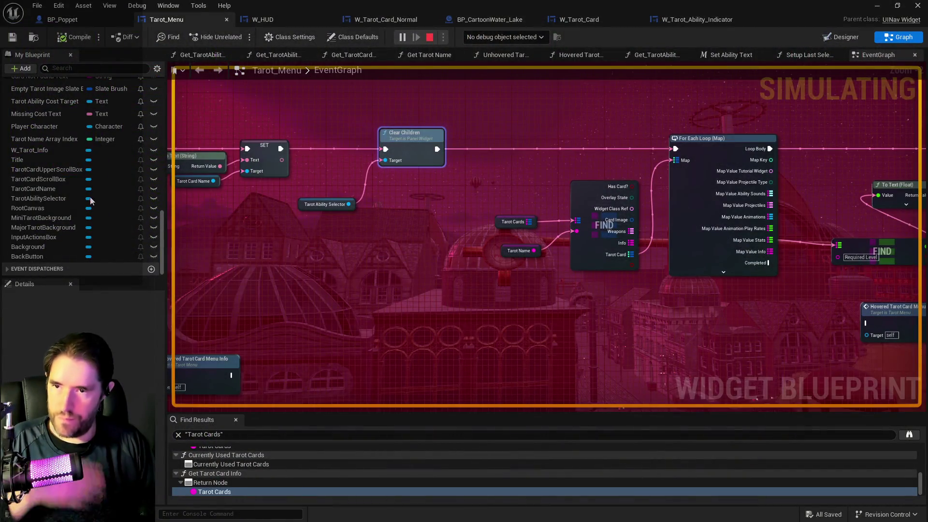
Step: Stop play and make W_Tarot_Ability_Indicator's Ability Number instance editable, compiled and saved
key("Escape")
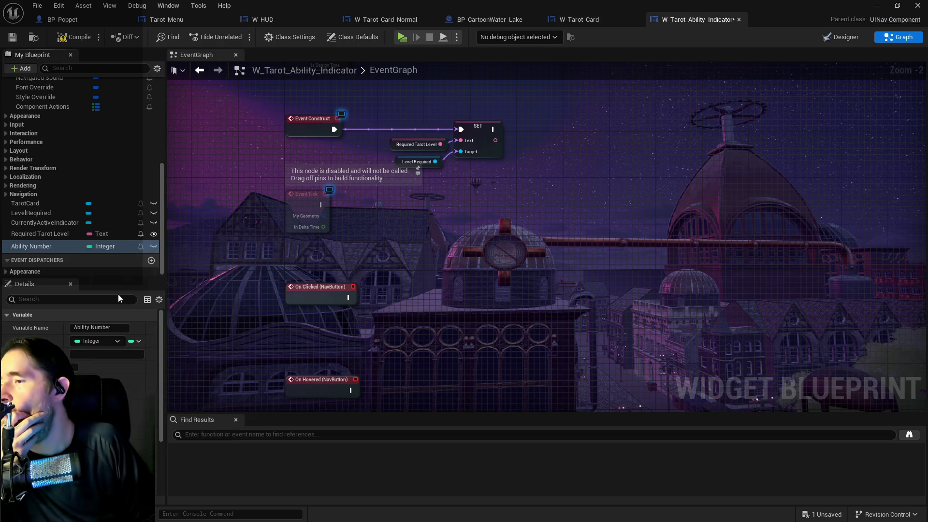
left_click(65, 40)
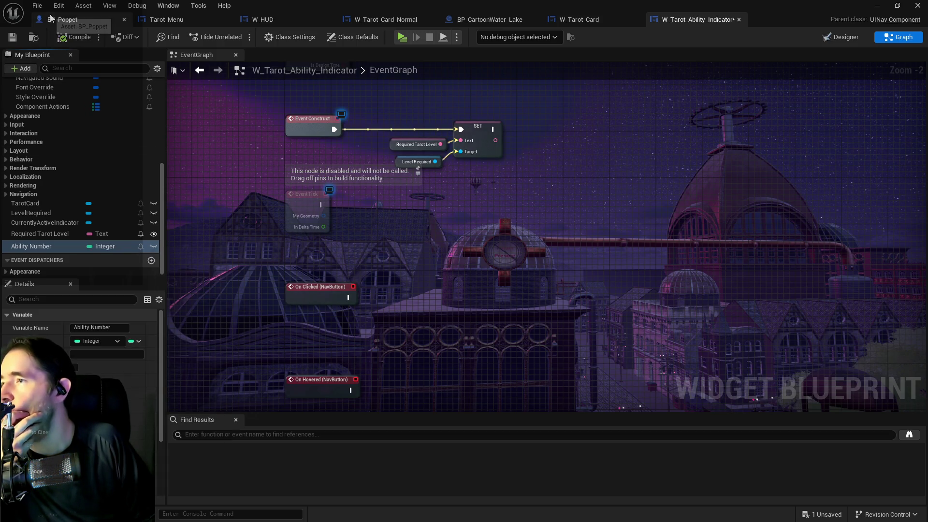
left_click(153, 247)
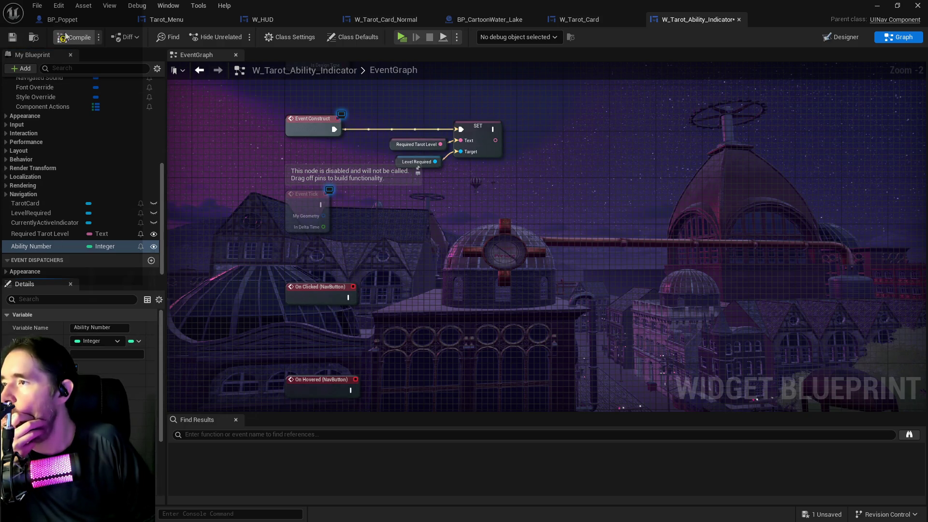
left_click(12, 37)
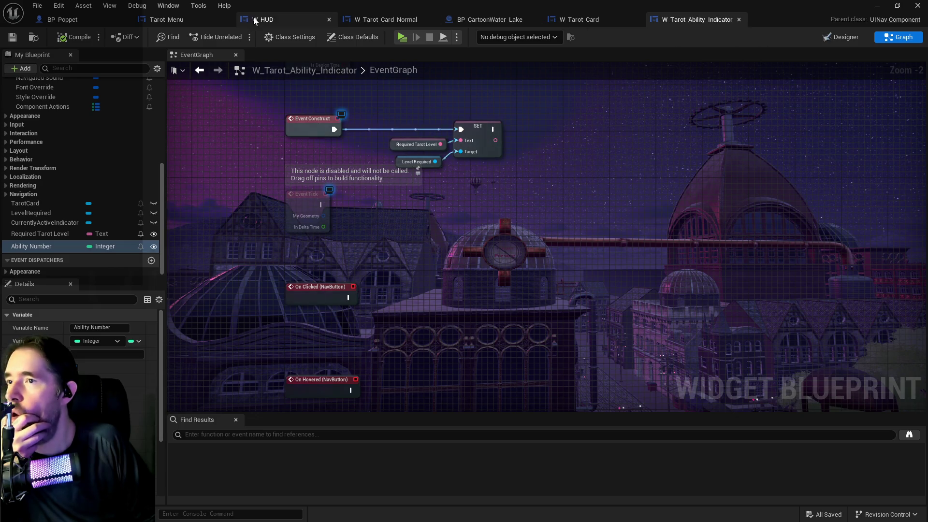
left_click(187, 22)
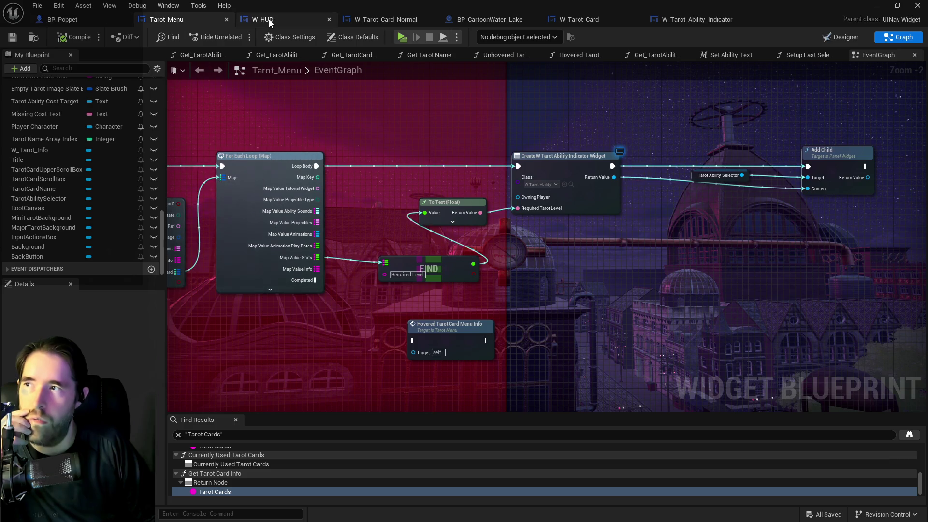
Step: Refresh the Create Widget node so its Ability Number pin appears, and move the FIND node lower
mouse_move(588, 231)
left_mouse_down()
mouse_move(464, 213)
mouse_move(547, 227)
mouse_move(690, 207)
mouse_move(484, 165)
left_mouse_up()
right_click(484, 165)
left_click(518, 236)
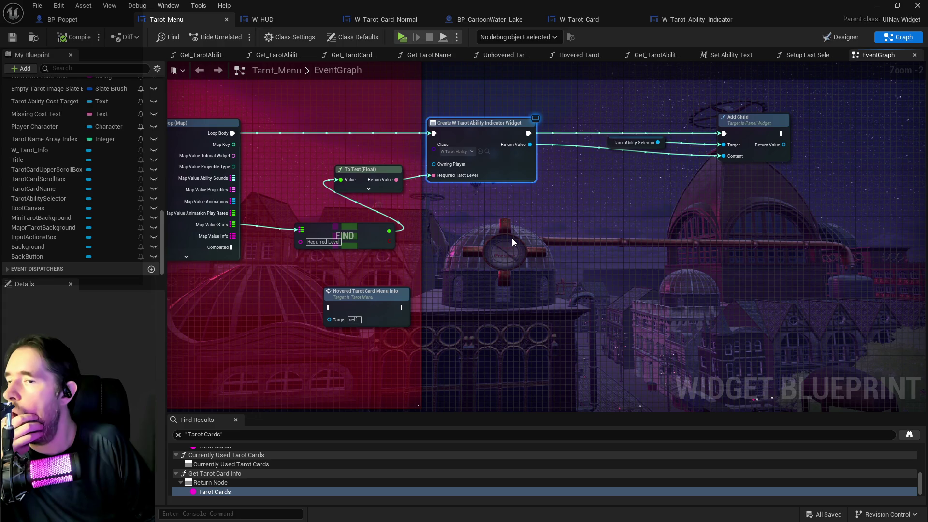
left_click_drag(305, 204, 482, 176)
left_click_drag(529, 206, 529, 241)
mouse_move(313, 206)
left_mouse_down()
mouse_move(379, 200)
mouse_move(417, 231)
mouse_move(462, 247)
left_mouse_up()
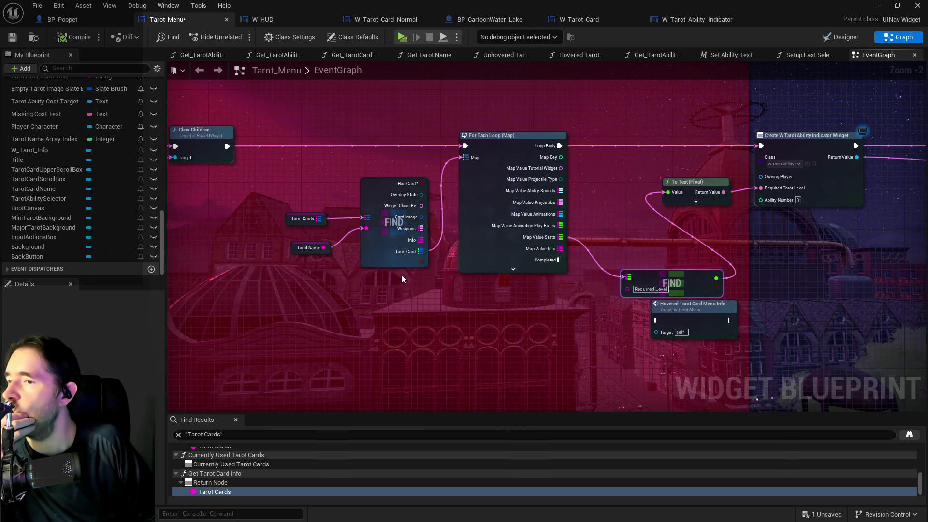
mouse_move(517, 222)
left_mouse_down()
mouse_move(469, 219)
mouse_move(480, 173)
left_mouse_up()
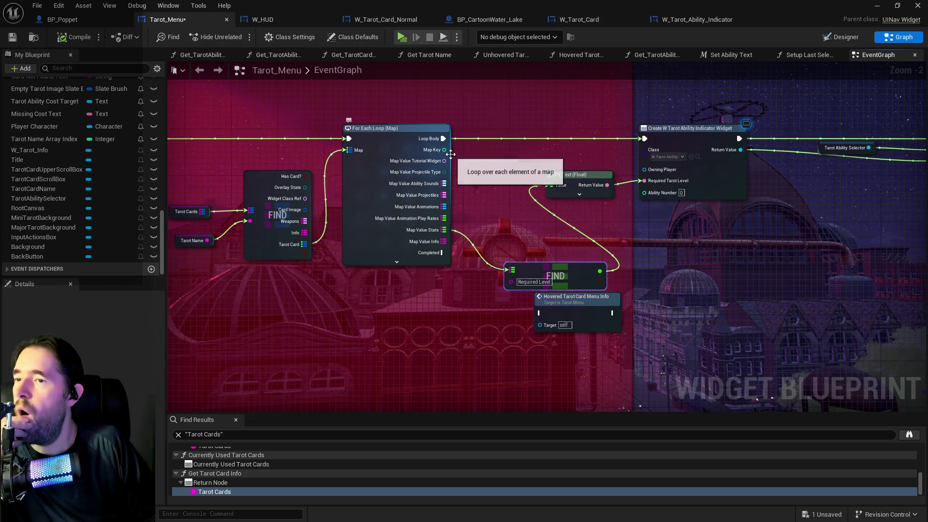
Step: Wire the loop's Map Key to Ability Number and tidy the widget creation, FIND and hovered-info nodes
mouse_move(444, 150)
left_mouse_down()
mouse_move(576, 165)
mouse_move(646, 196)
left_mouse_up()
left_click_drag(576, 179, 573, 149)
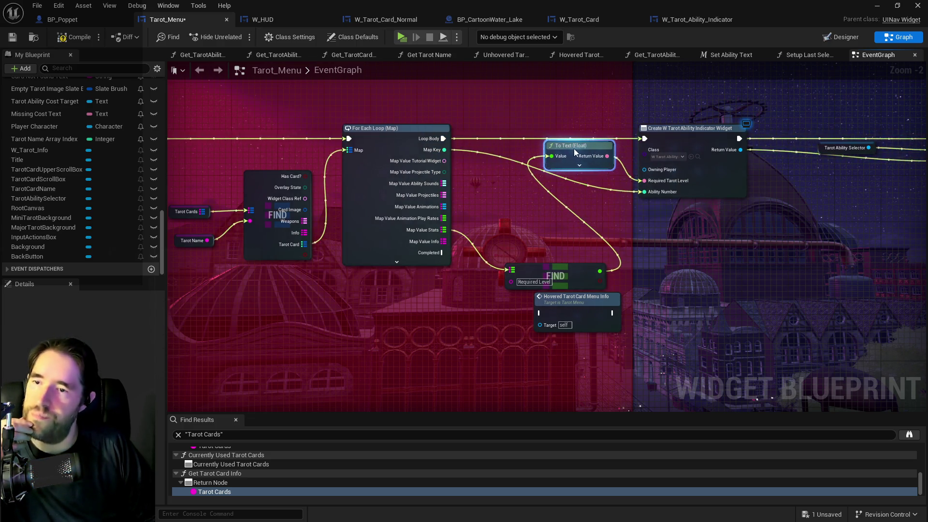
scroll(387, 163, "down", 3)
mouse_move(387, 163)
left_mouse_down()
mouse_move(503, 196)
mouse_move(605, 197)
left_mouse_up()
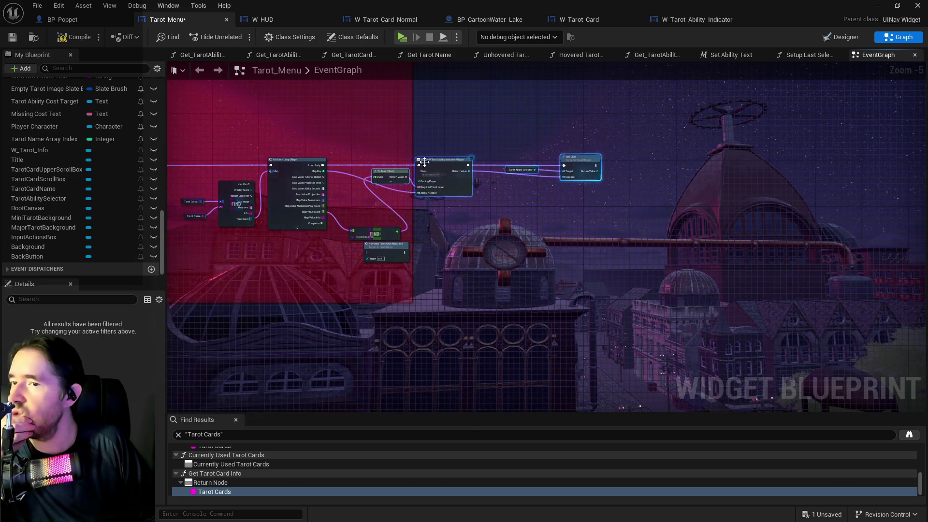
left_click_drag(443, 165, 514, 161)
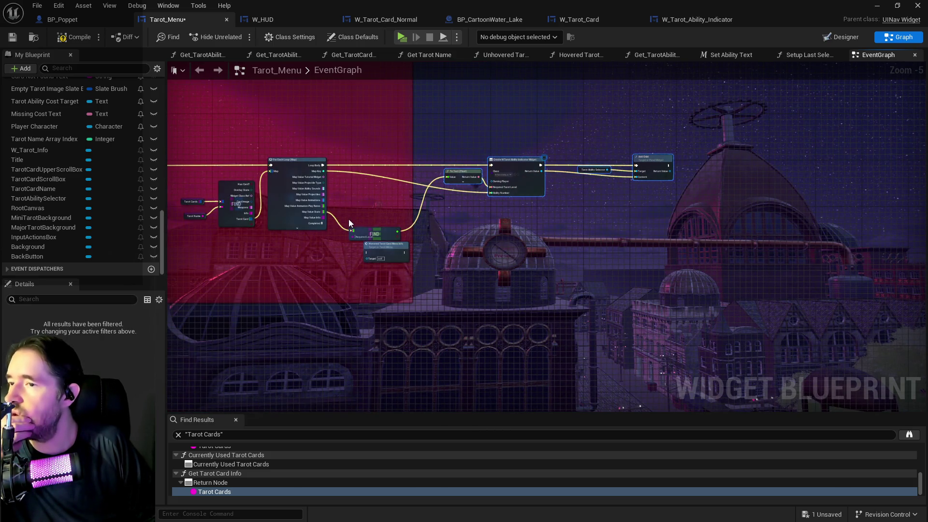
left_click_drag(380, 235, 391, 179)
mouse_move(389, 255)
left_mouse_down()
mouse_move(387, 222)
mouse_move(520, 239)
mouse_move(415, 249)
left_mouse_up()
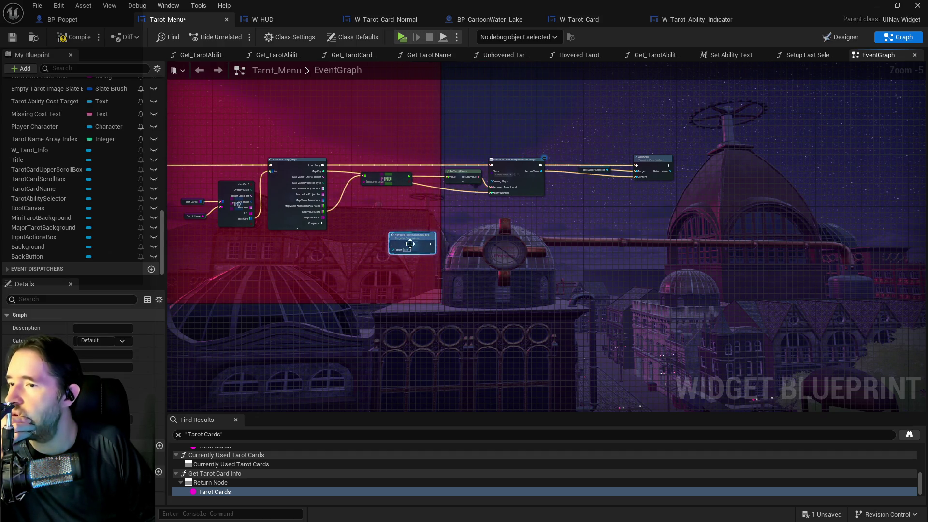
scroll(403, 253, "up", 4)
scroll(404, 253, "down", 3)
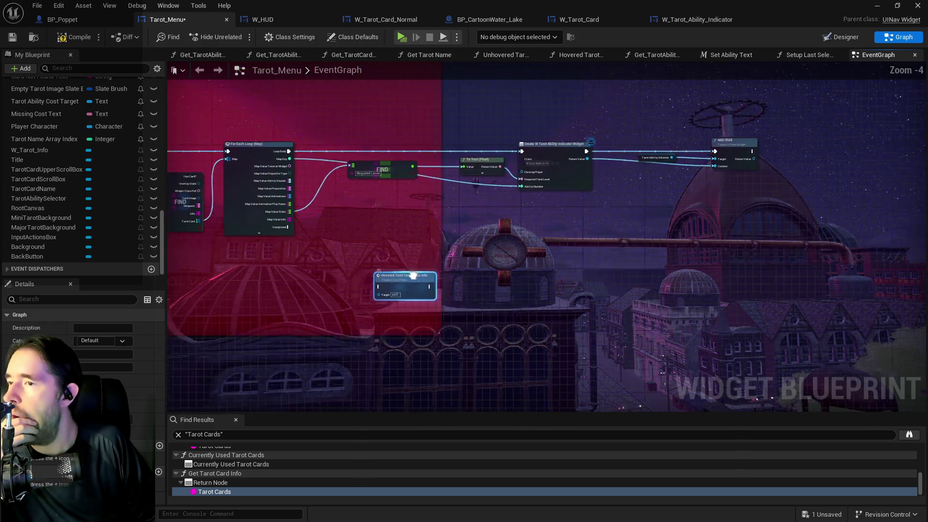
left_click(451, 223)
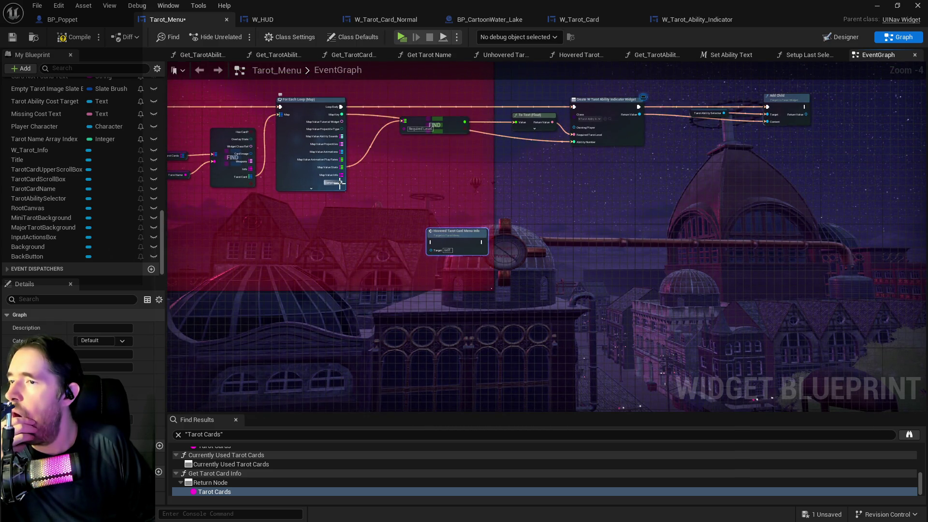
Step: Connect the loop's Completed pin to Hovered Tarot Card Menu Info, then break that wire and move the node away
mouse_move(341, 184)
left_mouse_down()
mouse_move(420, 238)
mouse_move(444, 237)
left_mouse_up()
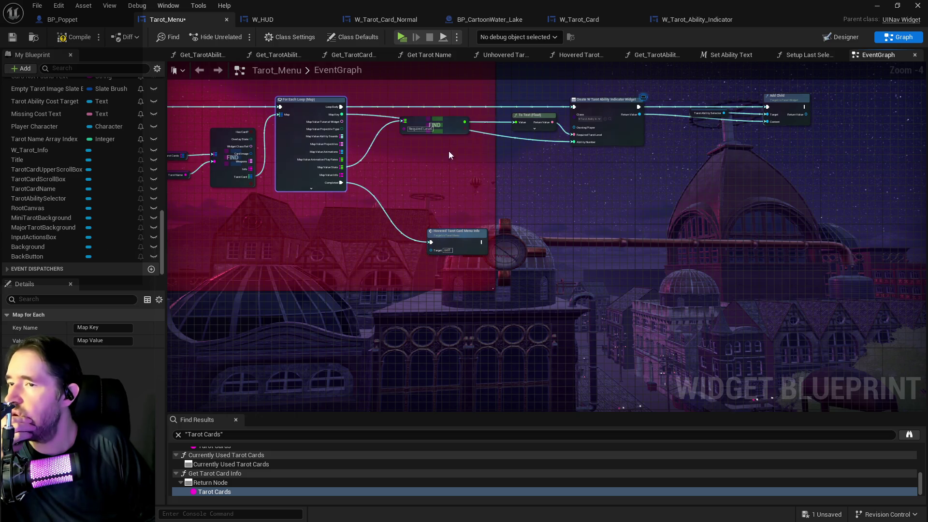
left_click_drag(443, 127, 462, 173)
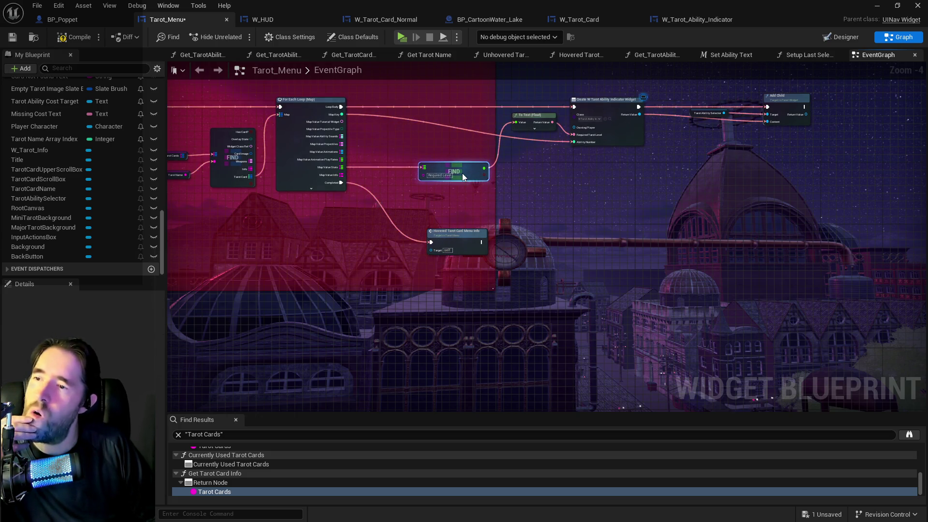
left_click(400, 230, "alt")
mouse_move(454, 244)
left_mouse_down()
mouse_move(454, 351)
mouse_move(553, 367)
mouse_move(739, 335)
mouse_move(798, 367)
mouse_move(785, 372)
left_mouse_up()
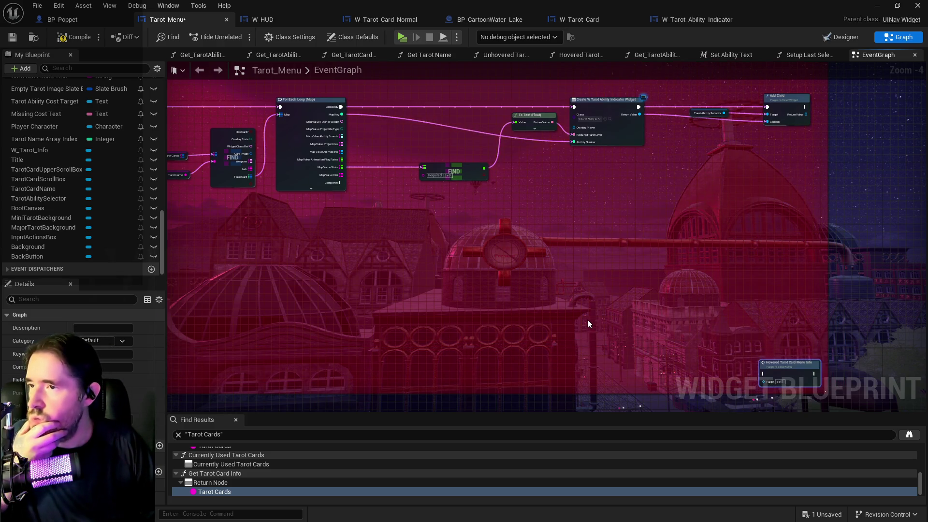
scroll(587, 320, "down", 5)
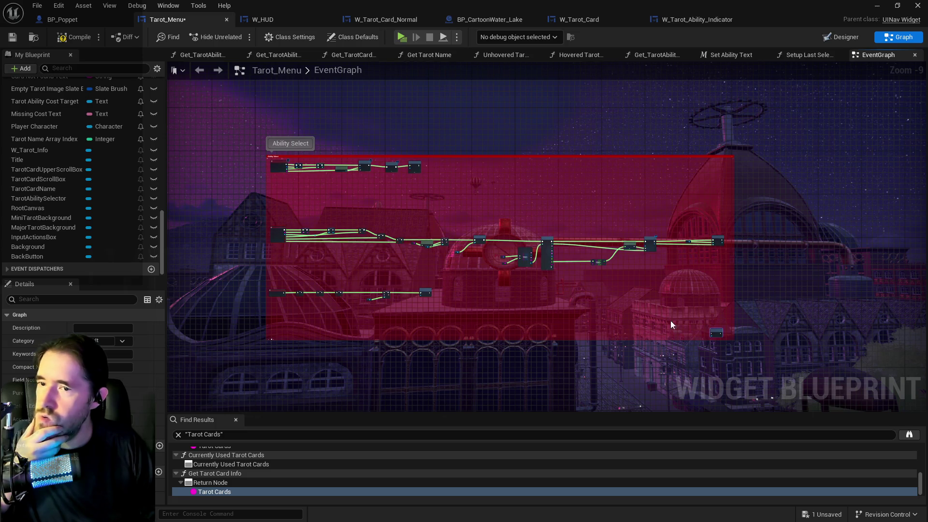
mouse_move(742, 346)
left_mouse_down()
mouse_move(473, 174)
mouse_move(265, 129)
left_mouse_up()
scroll(271, 334, "up", 2)
scroll(271, 334, "up", 7)
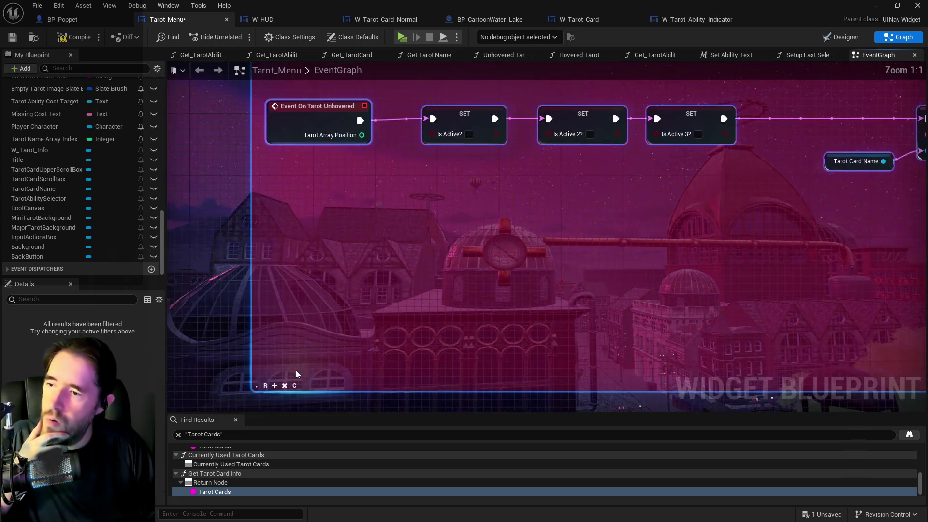
scroll(408, 269, "down", 9)
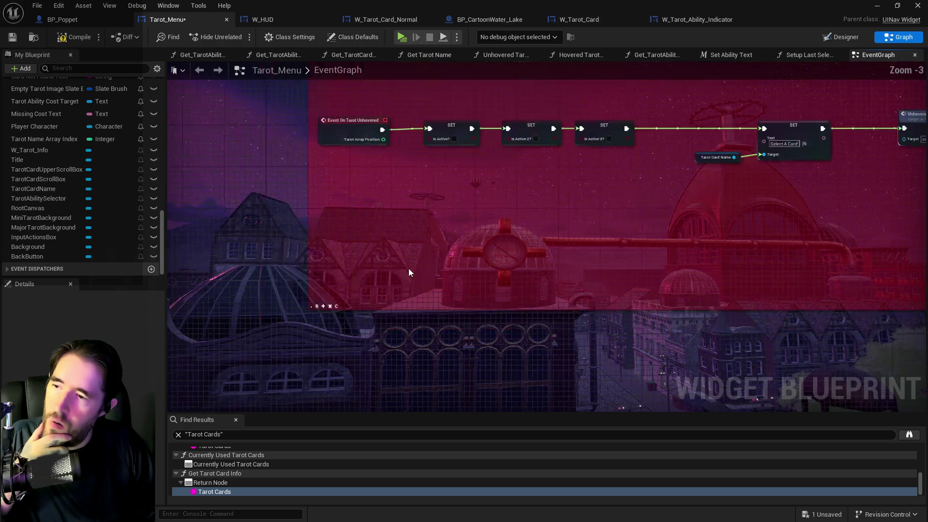
scroll(359, 245, "up", 2)
Step: Move Hovered Tarot Card Menu Info back inside the Ability Select comment and switch to the Designer view
left_click_drag(766, 279, 729, 264)
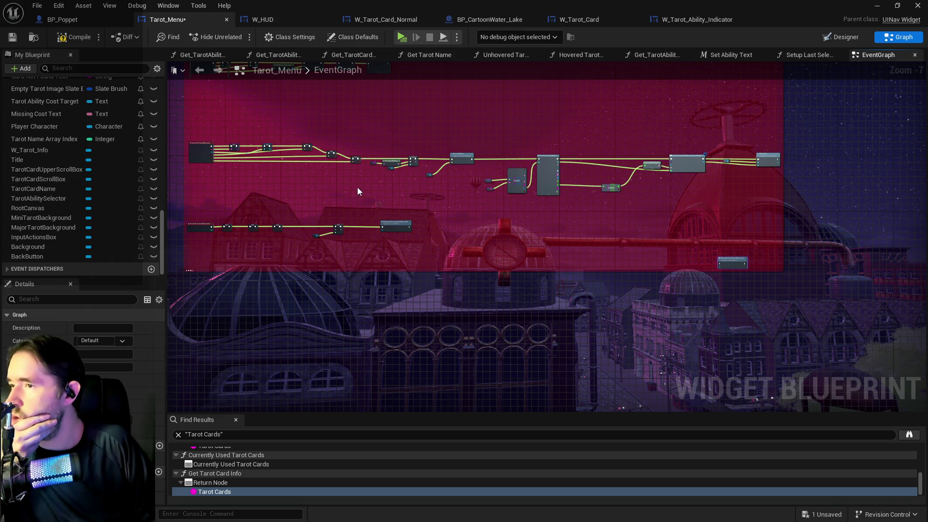
scroll(428, 179, "up", 3)
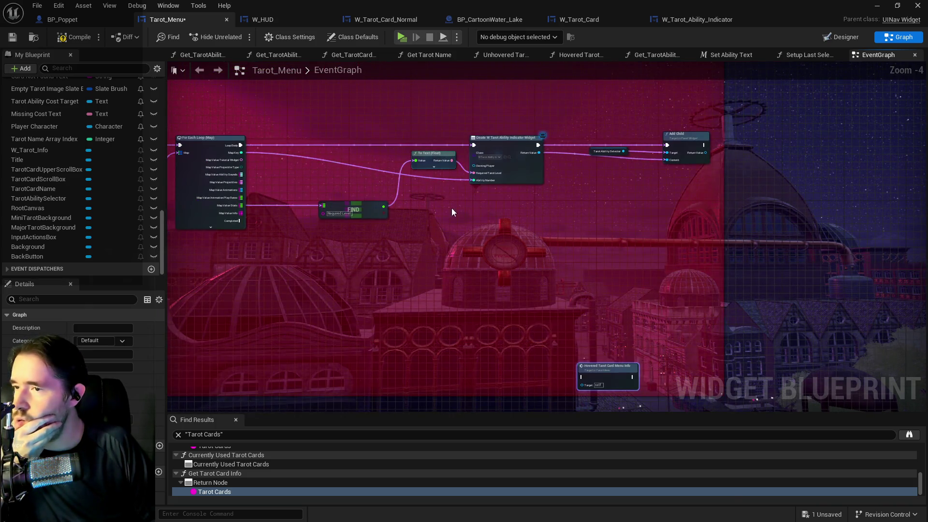
left_click_drag(447, 196, 430, 155)
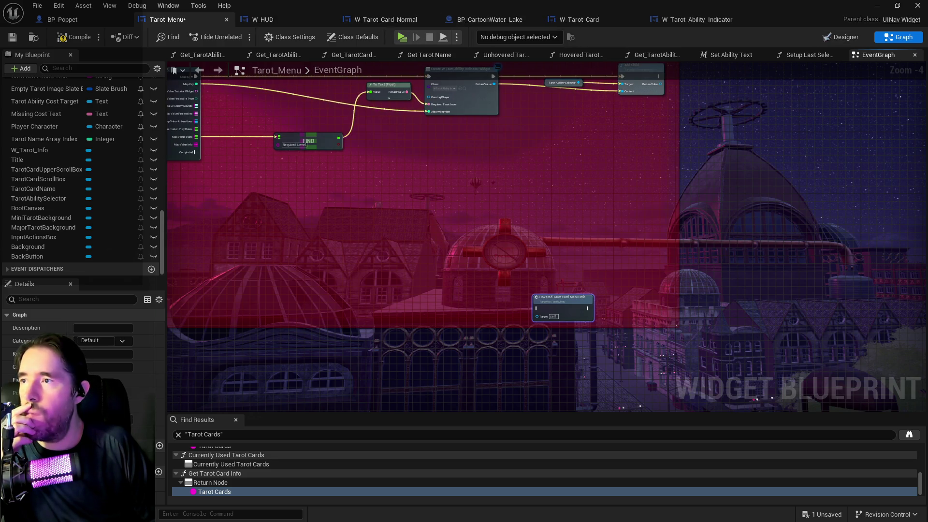
left_click(841, 37)
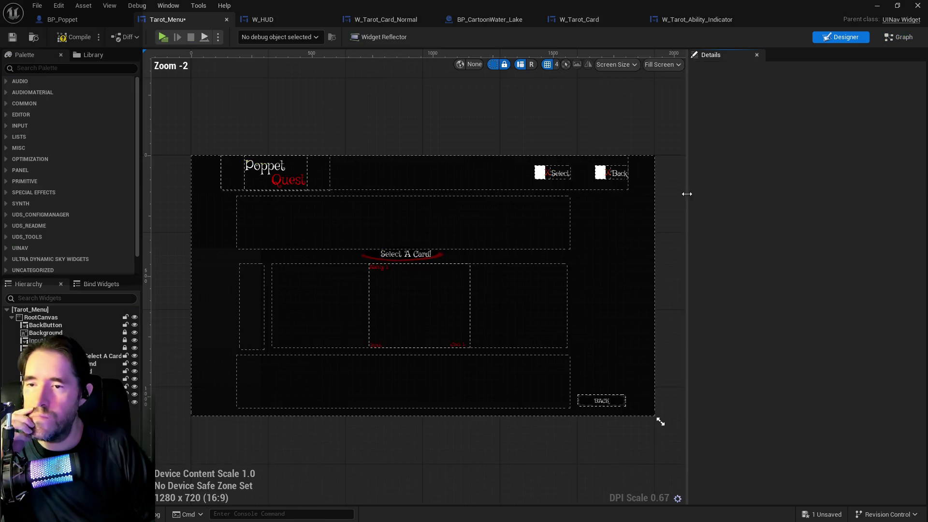
Step: Set the W_Tarot_Info Size Box width override to 900 and save
left_click(437, 307)
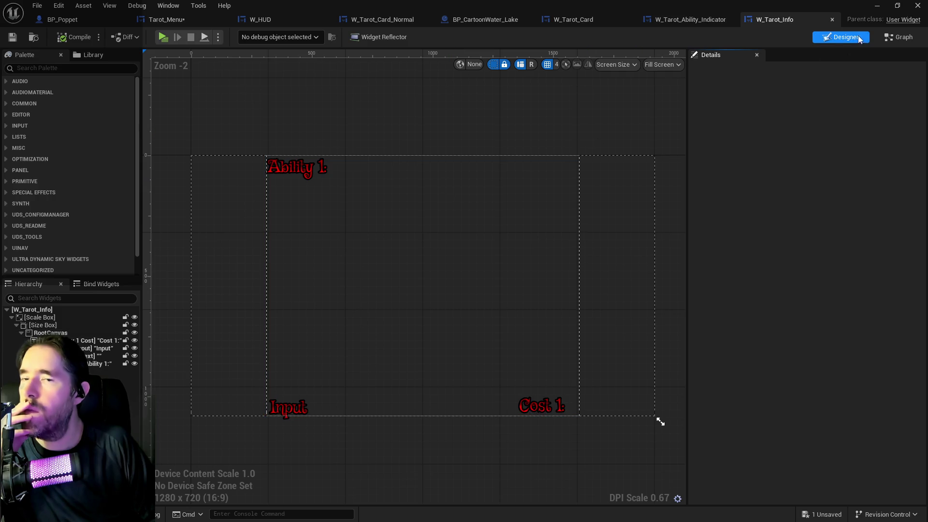
left_click(582, 309)
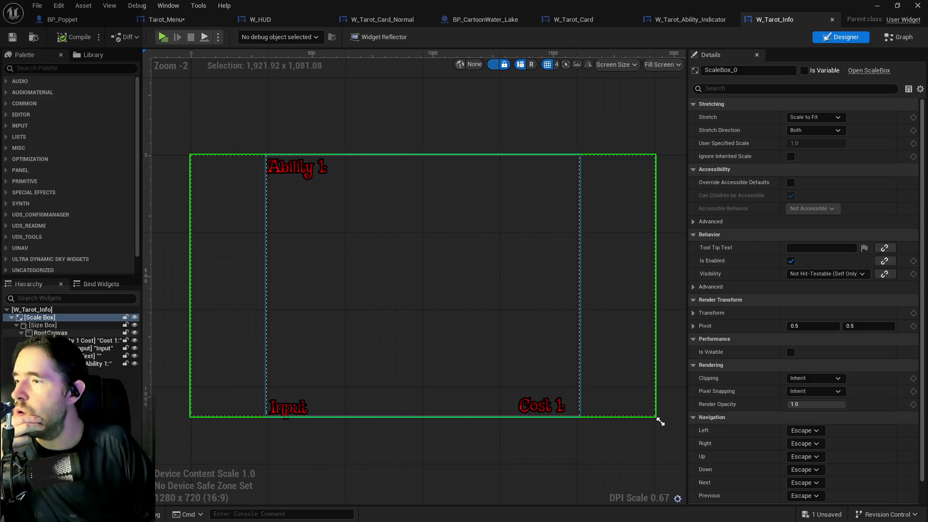
left_click(309, 323)
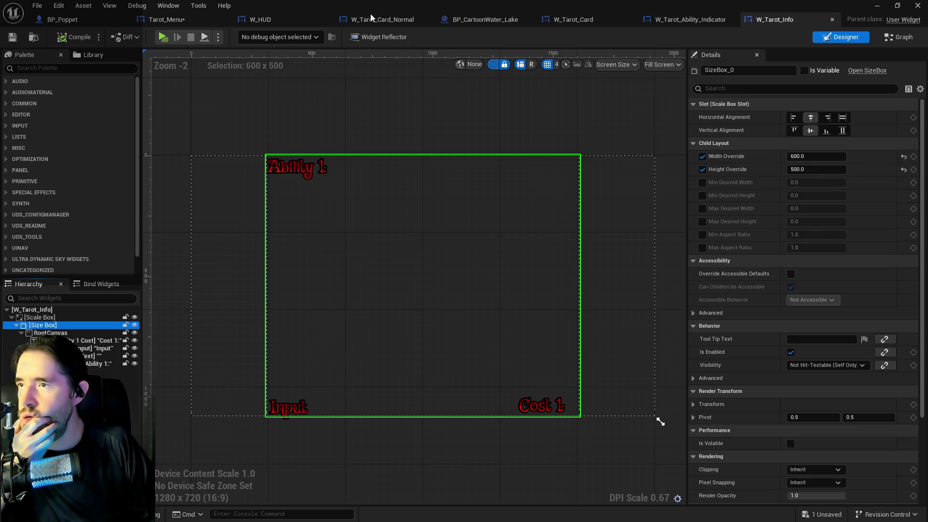
left_click(846, 157)
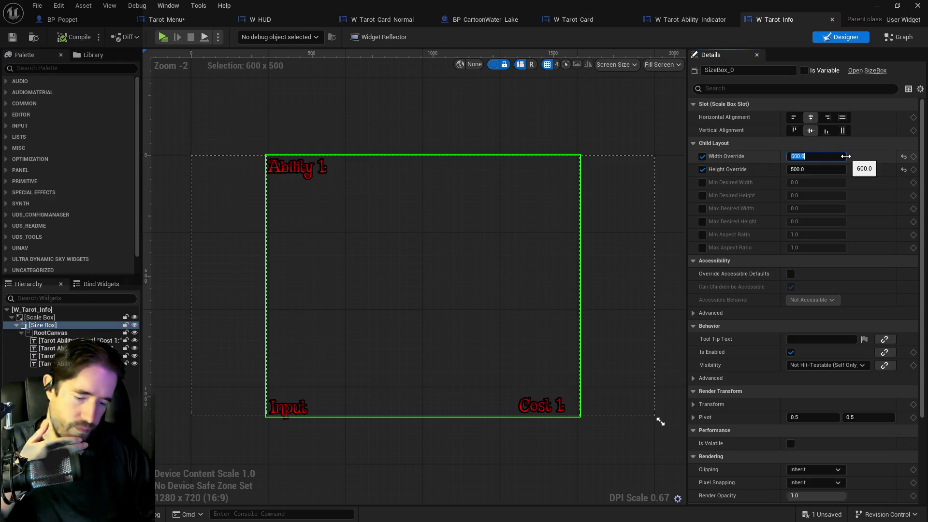
type("900")
key("Return")
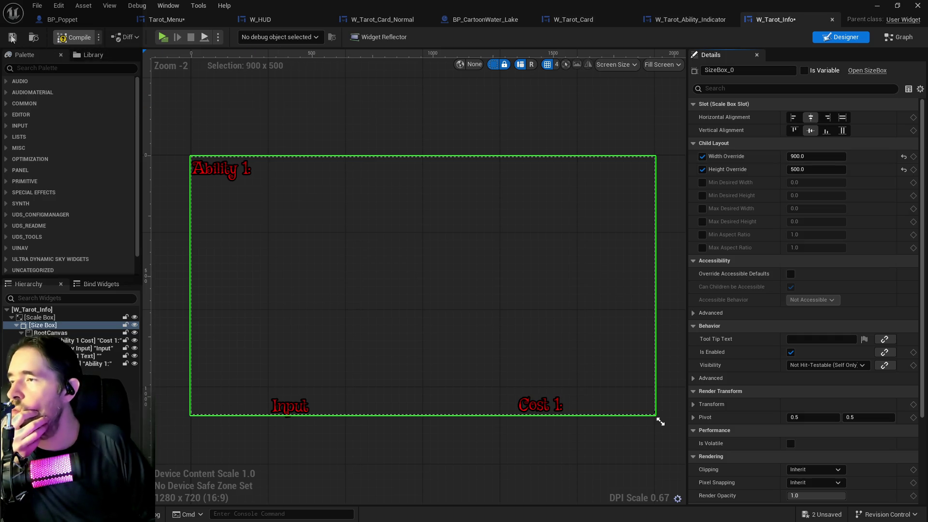
left_click(12, 38)
Step: In Tarot_Menu, set the W_Tarot_Info panel's Size X to 1200 and save
left_click(196, 22)
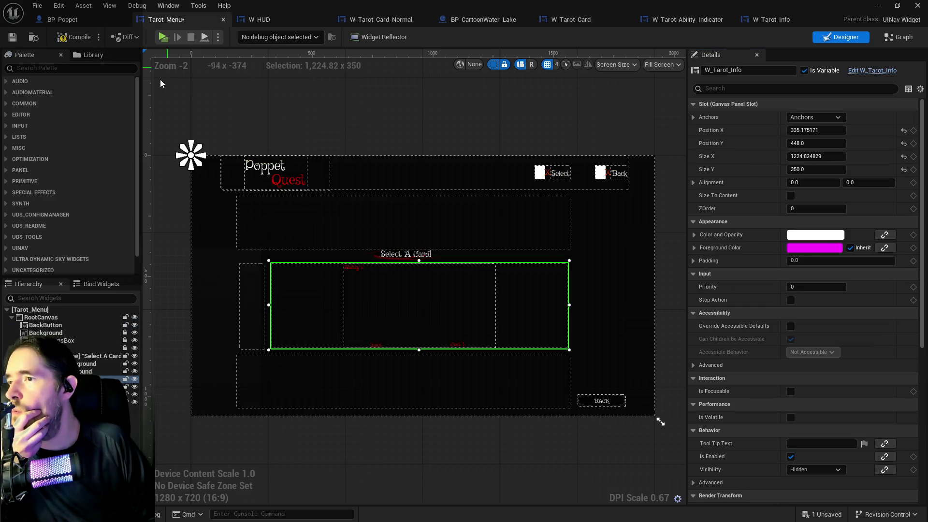
scroll(384, 348, "up", 1)
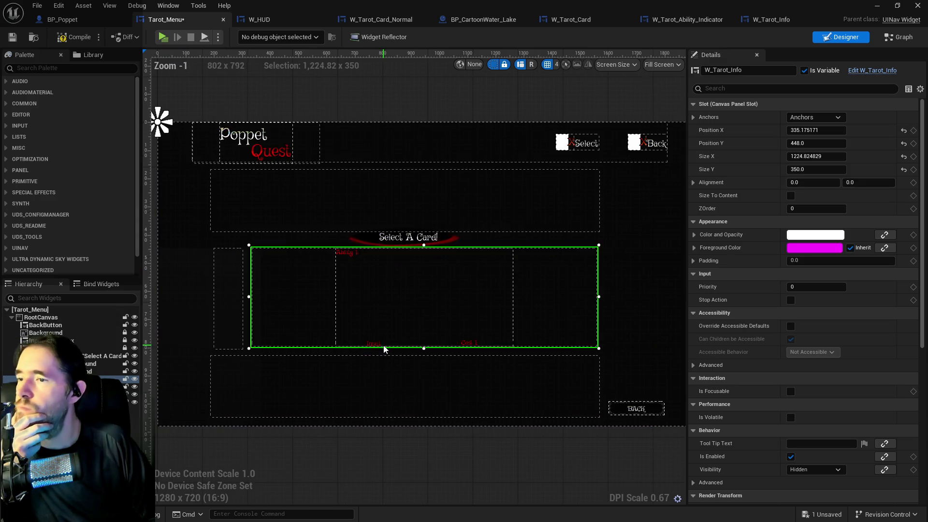
left_click(8, 38)
type("1200")
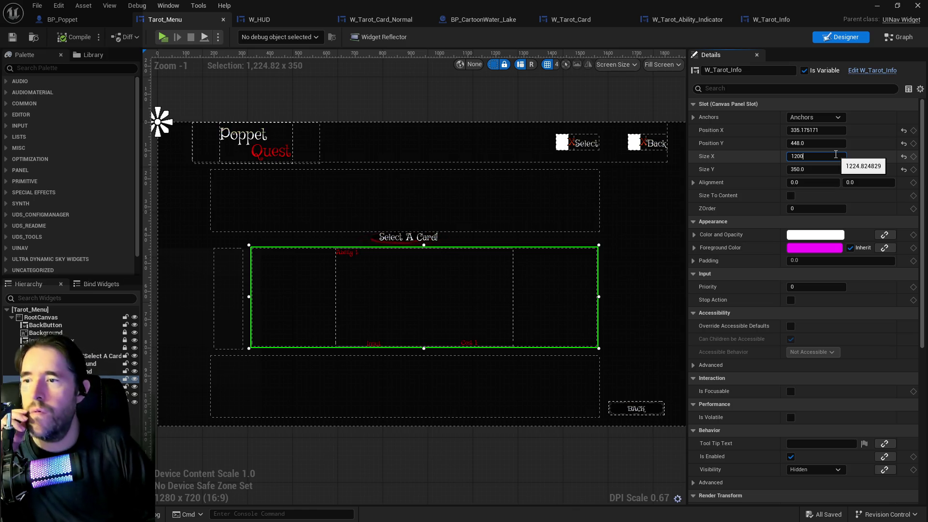
key("Return")
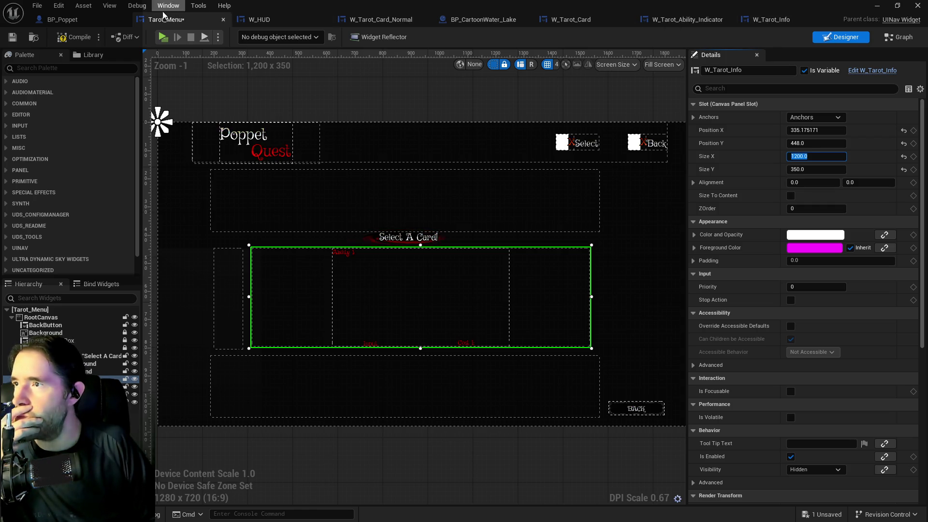
key("Return")
left_click(12, 38)
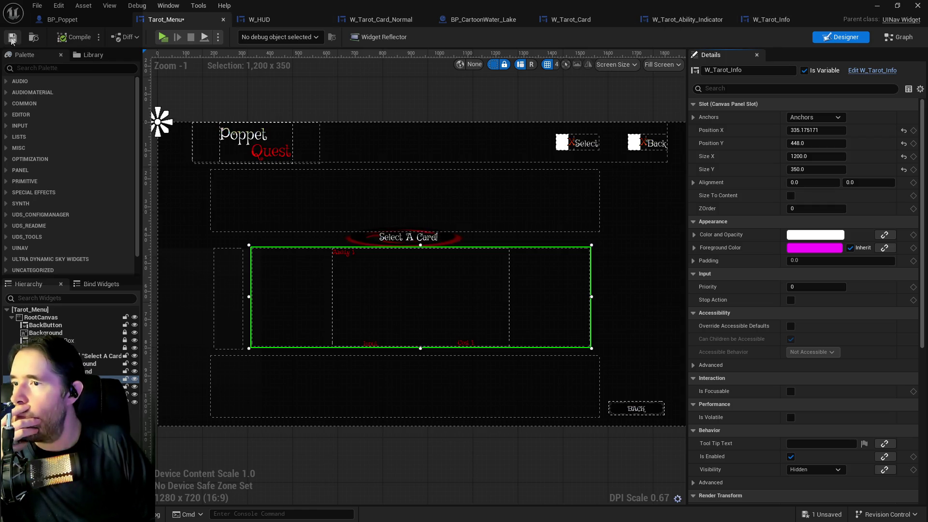
left_click(774, 19)
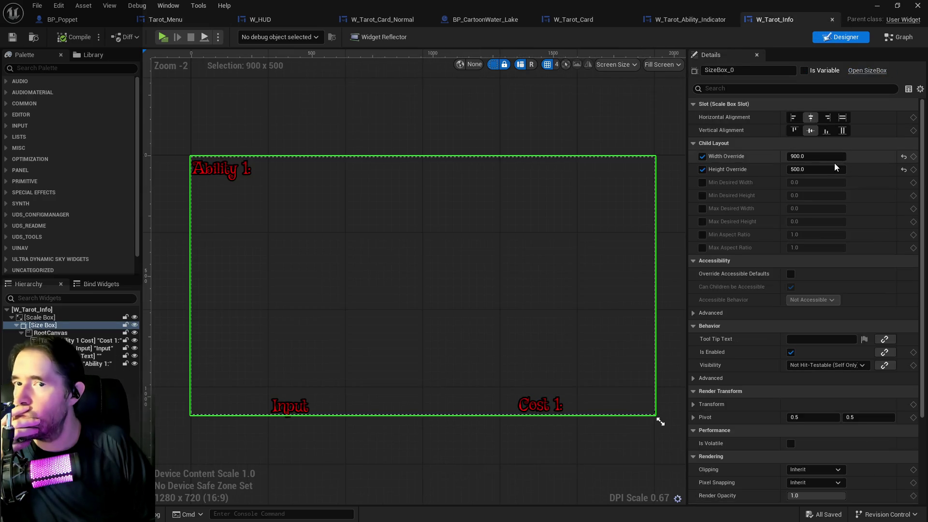
Step: Change the W_Tarot_Info Size Box width override to 1200, then compile and save
left_click(822, 156)
type("1200")
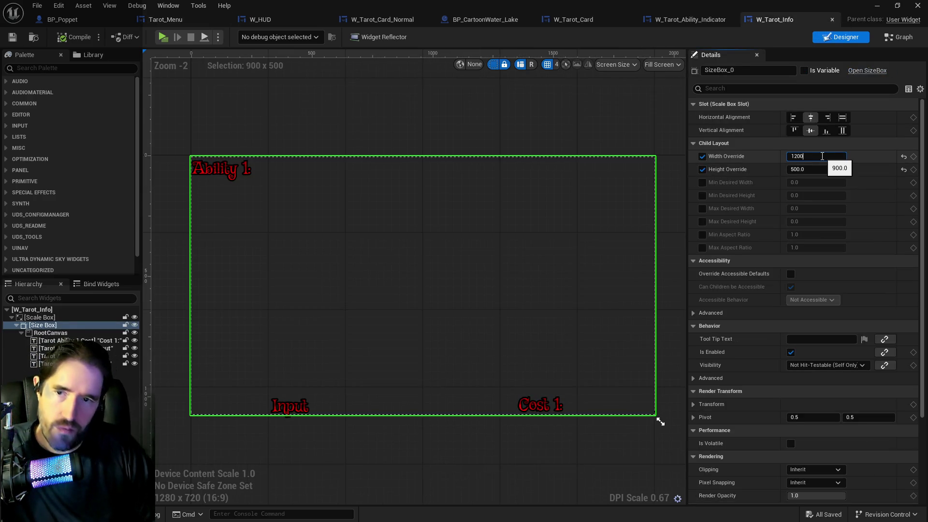
key("Return")
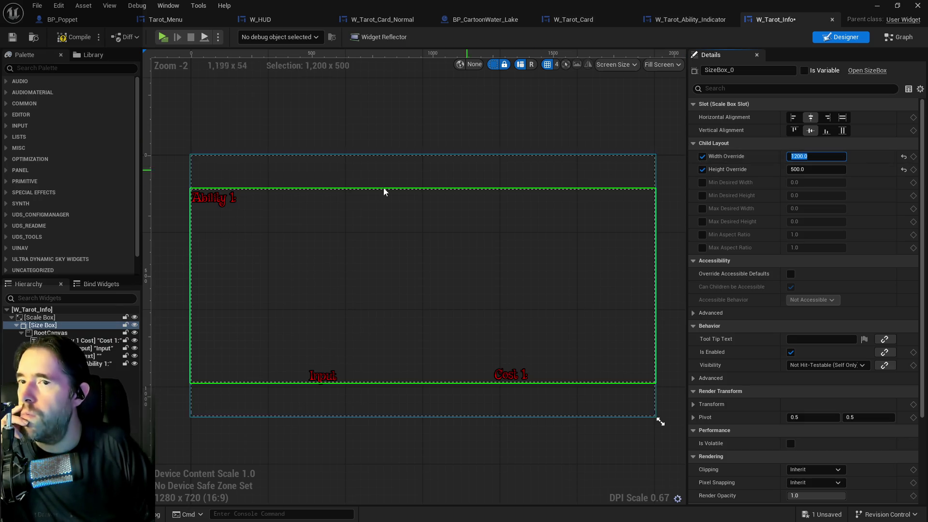
left_click(50, 333)
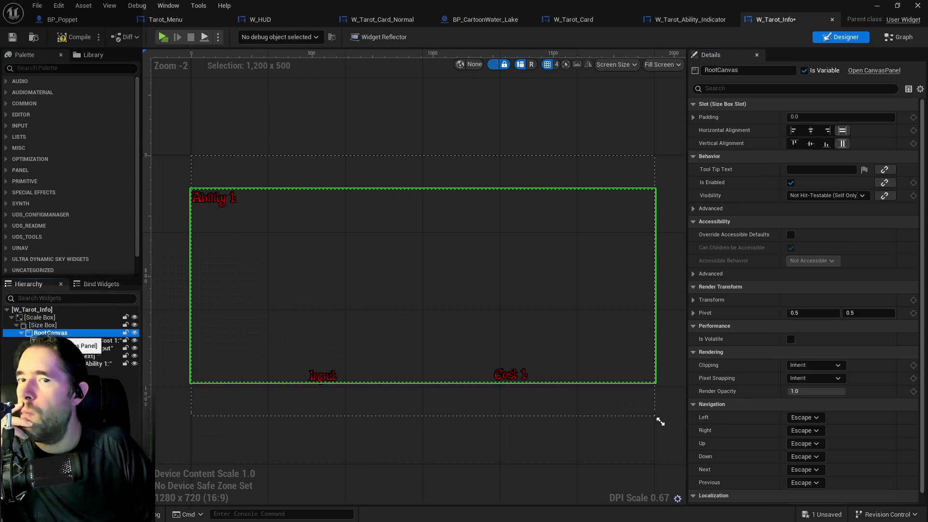
left_click(40, 318)
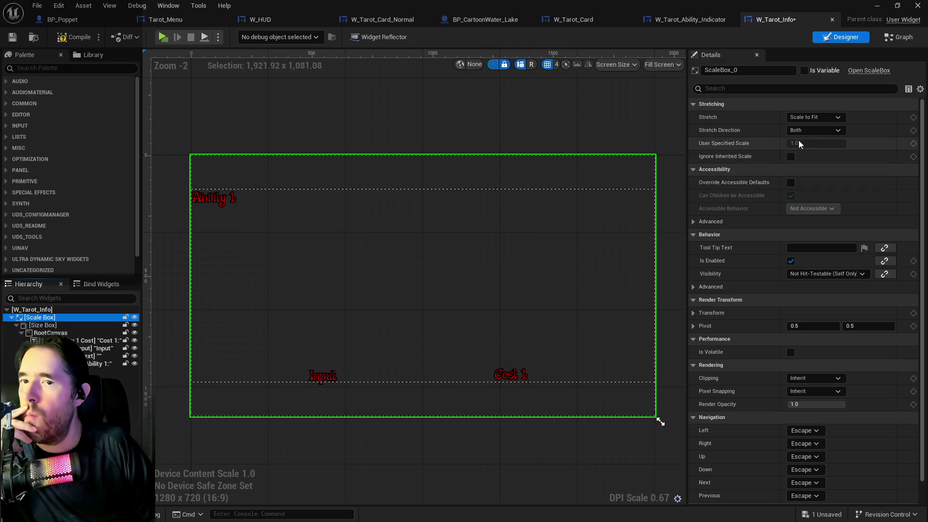
left_click(66, 309)
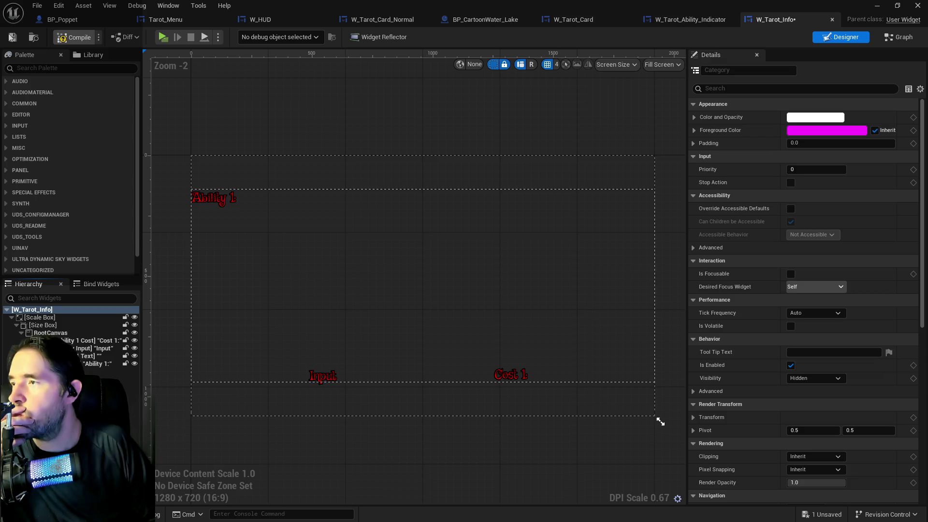
left_click(73, 37)
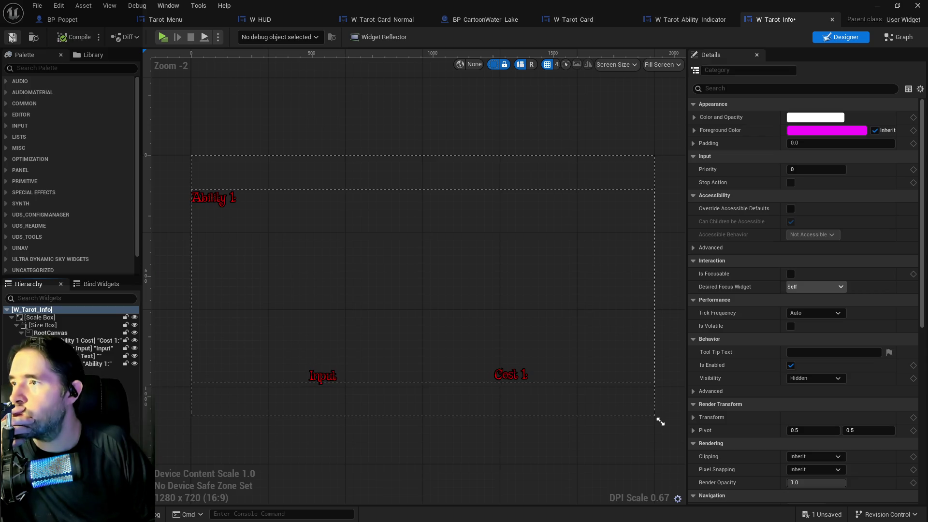
left_click(147, 19)
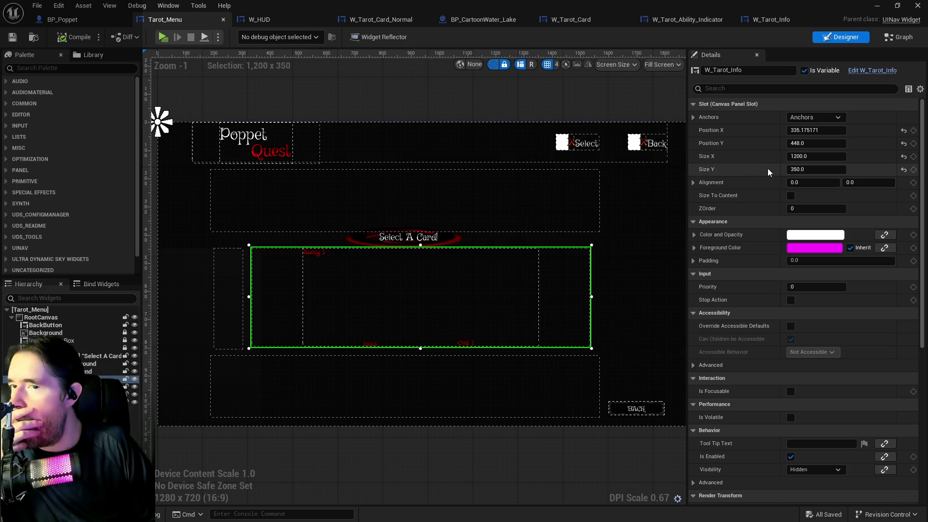
Step: Set the Size Box height override to 350, save, and shrink the preview to about 1245×367
left_click(772, 18)
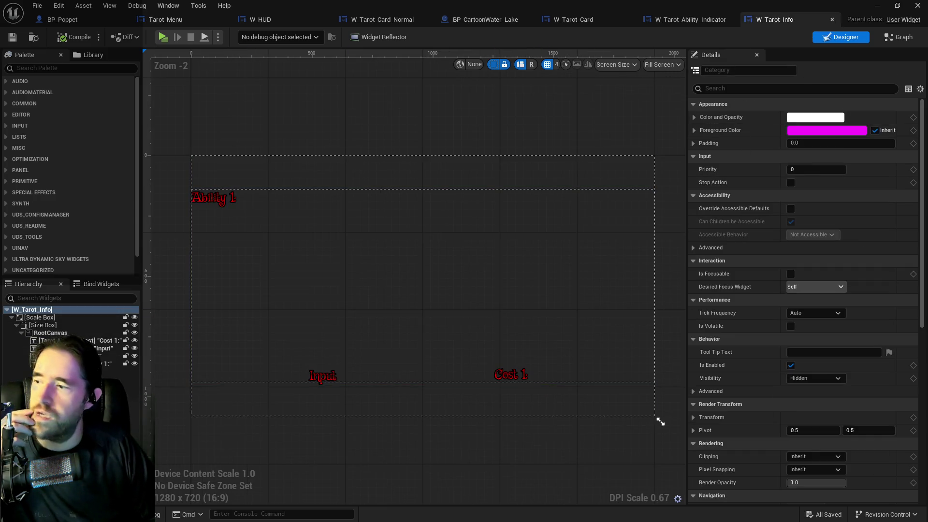
left_click(498, 335)
left_click(817, 170)
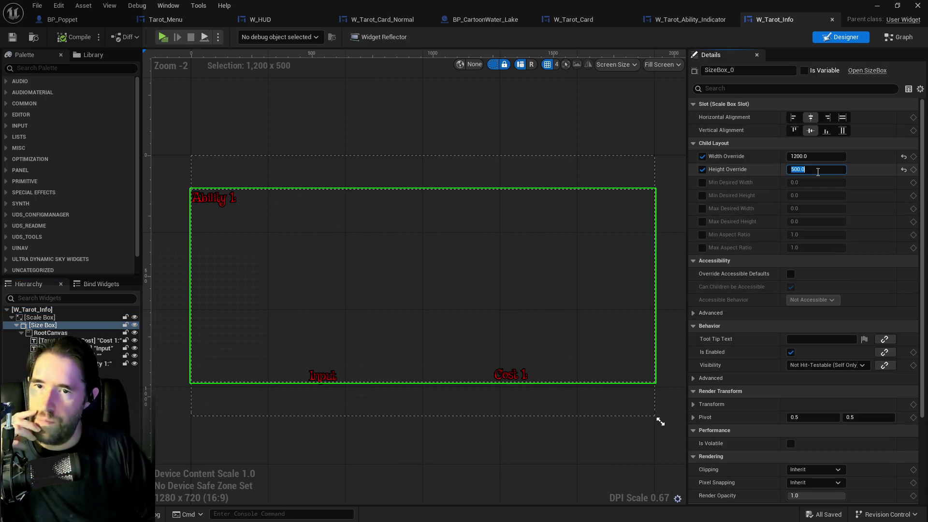
type("350")
key("Return")
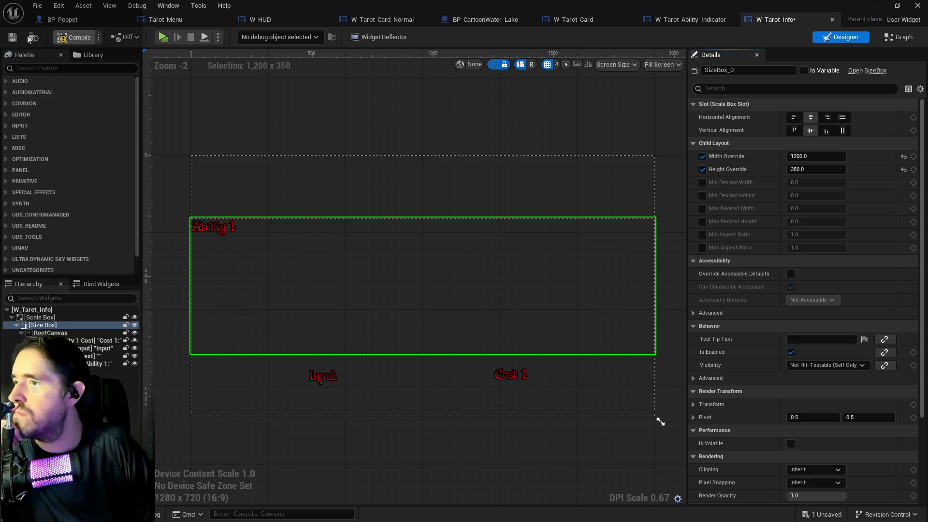
left_click(13, 37)
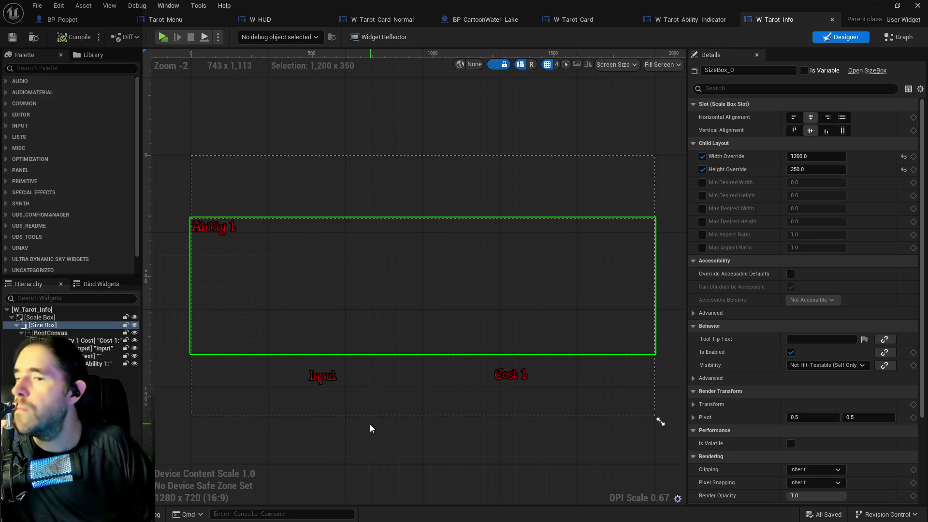
left_click(357, 416)
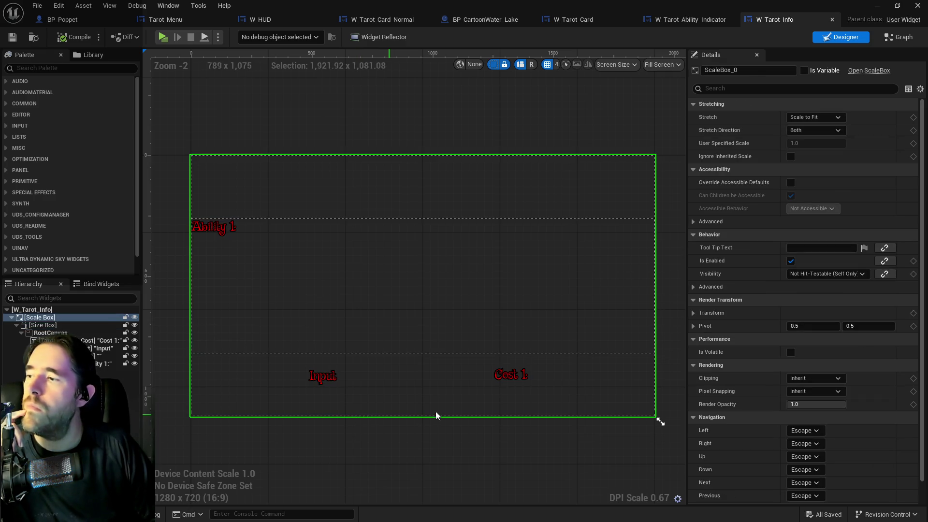
left_click_drag(661, 422, 647, 293)
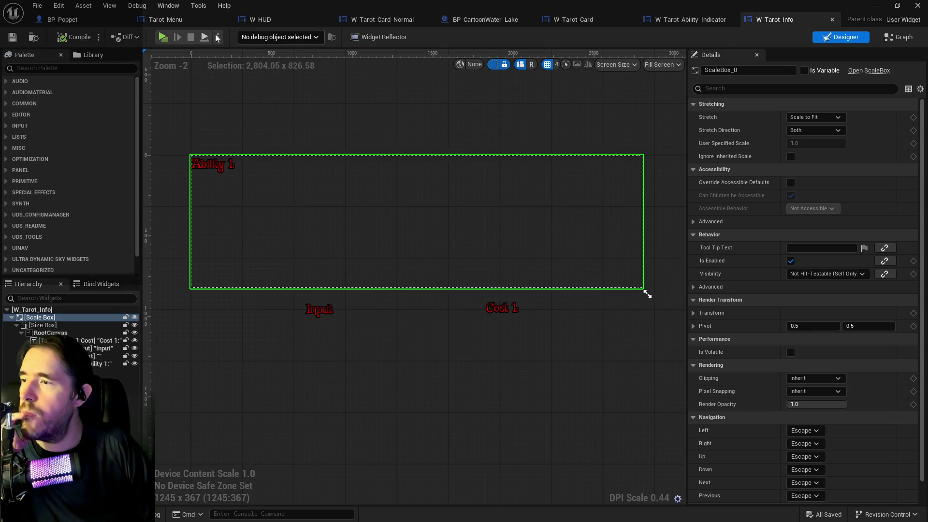
Step: Inspect the Input, Cost 1: and Tarot Ability 1 Cost text widgets by selecting them
left_click(321, 312)
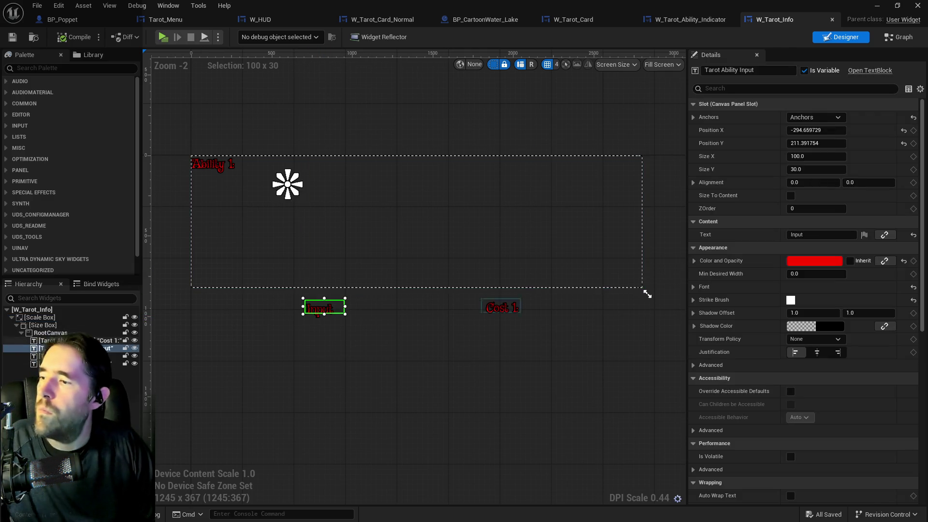
left_click(501, 306)
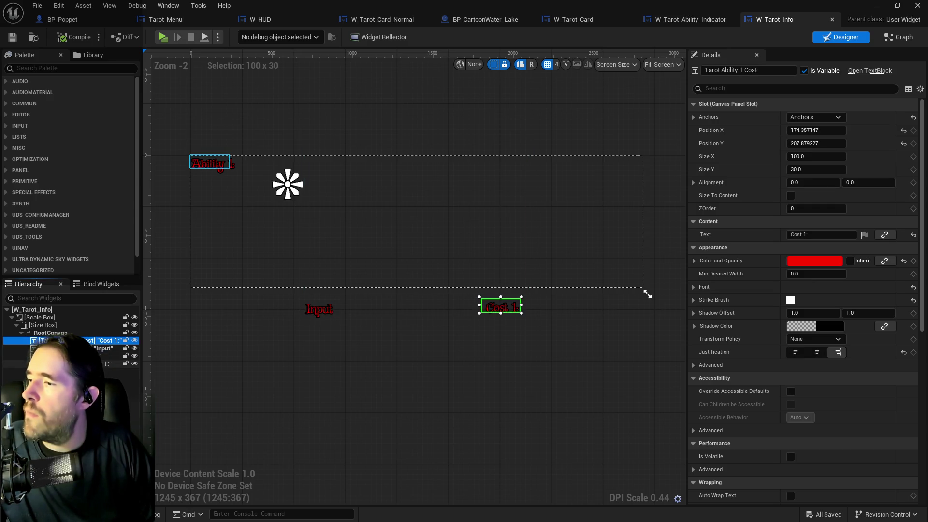
left_click(48, 334)
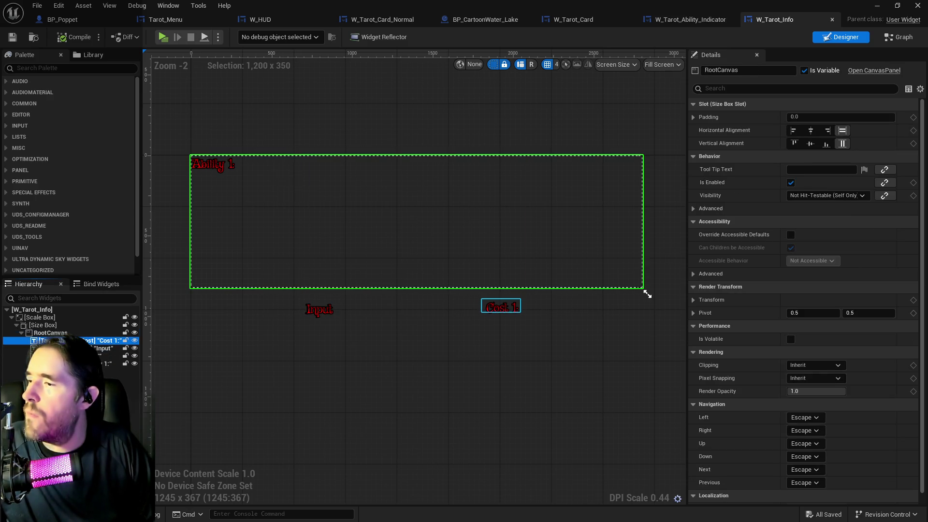
left_click(501, 306)
key("ctrl+a")
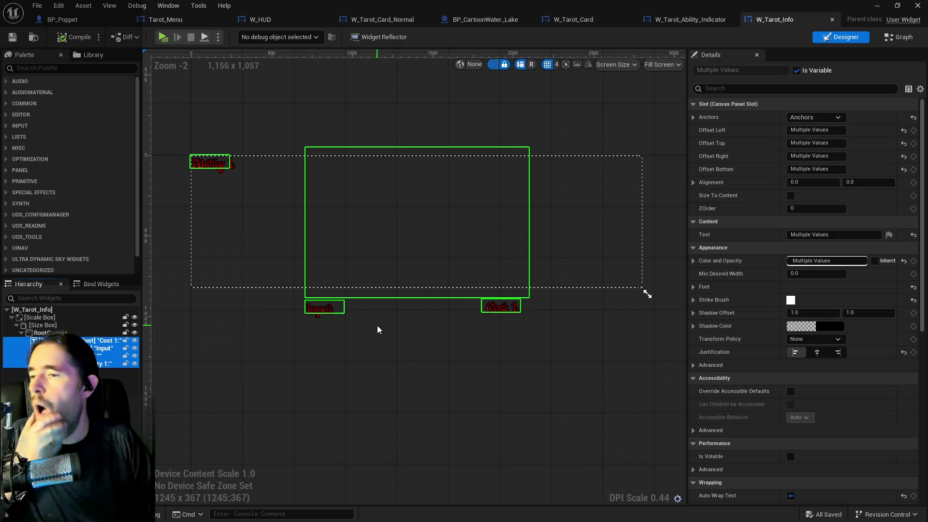
left_click(378, 318)
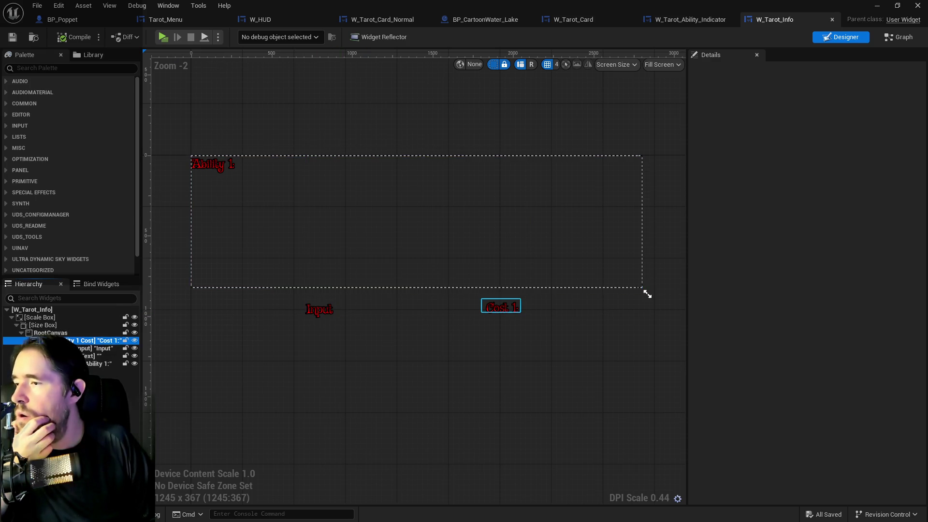
left_click(112, 340)
left_click(104, 348)
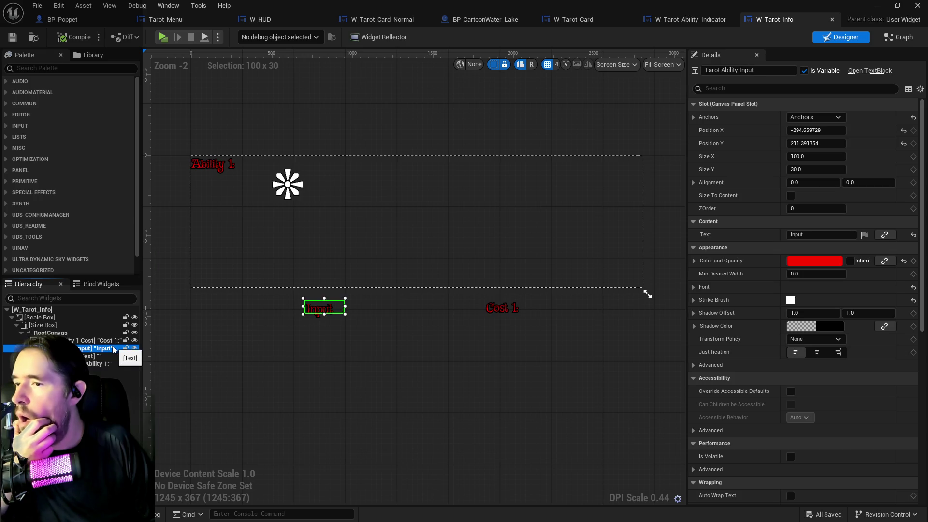
Step: Enlarge the ability description text box to fill the Ability box
left_click(102, 356)
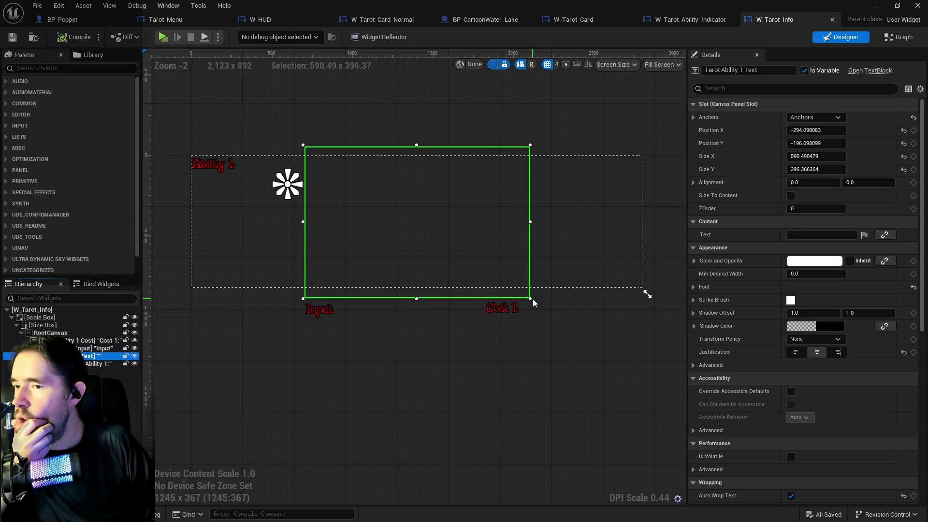
mouse_move(530, 298)
left_mouse_down()
mouse_move(564, 269)
mouse_move(595, 307)
left_mouse_up()
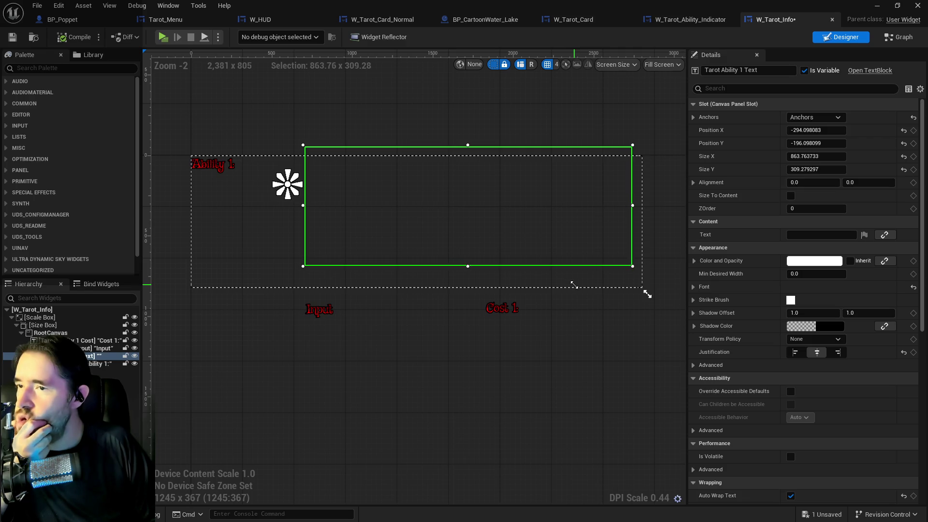
left_click(458, 176)
left_click(475, 207)
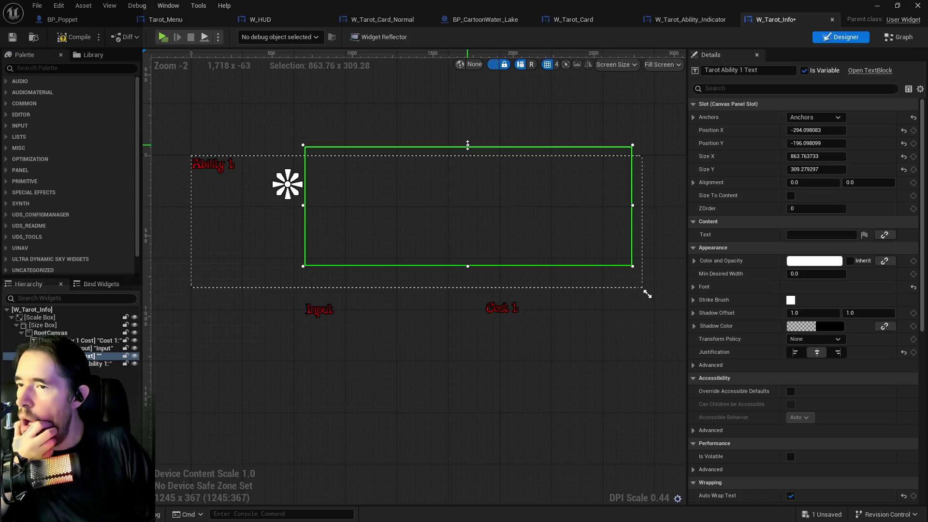
left_click_drag(467, 144, 468, 161)
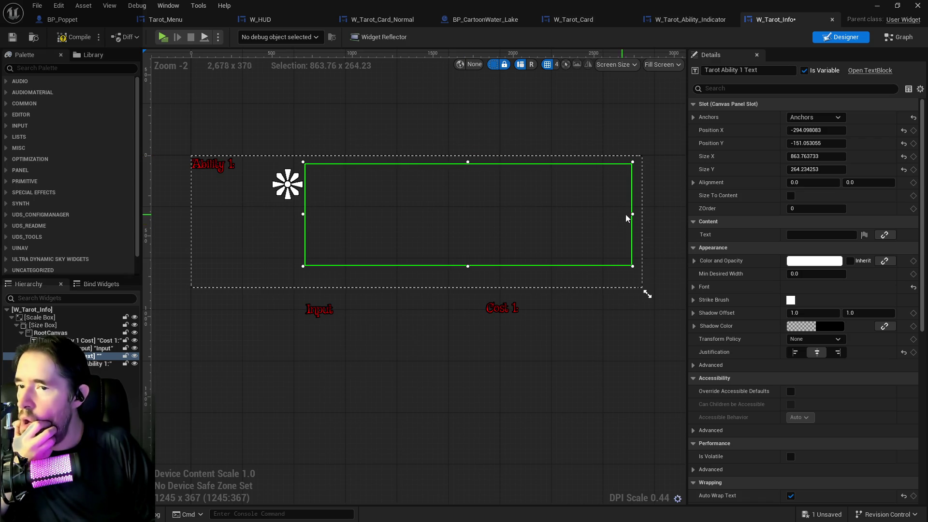
left_click_drag(633, 215, 638, 215)
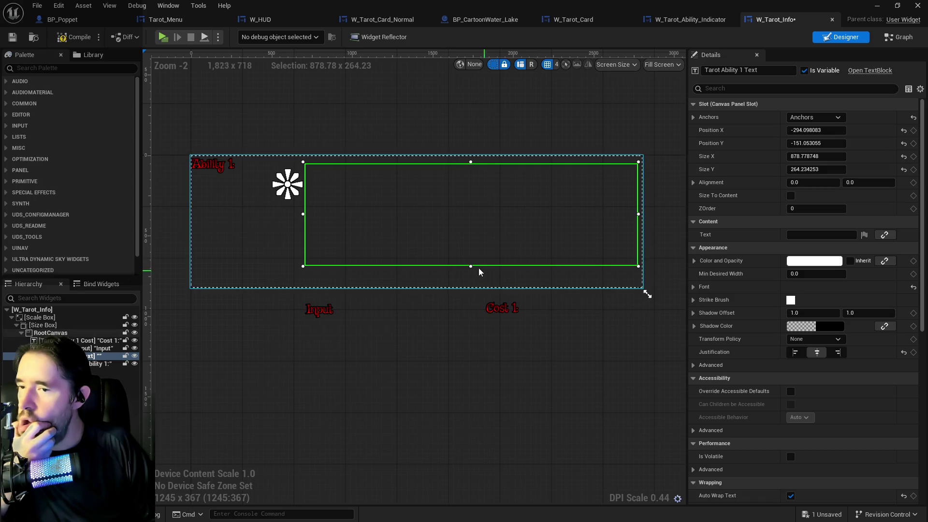
left_click_drag(471, 266, 472, 271)
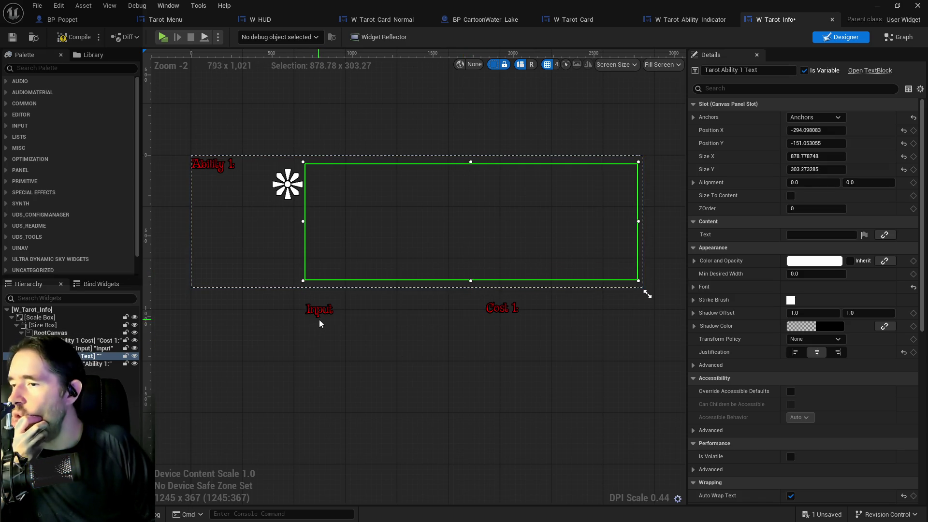
Step: Move Input and Cost 1: inside the Ability box below the Ability 1 heading, and save
mouse_move(319, 310)
left_mouse_down()
mouse_move(227, 259)
mouse_move(210, 237)
mouse_move(211, 279)
mouse_move(227, 279)
left_mouse_up()
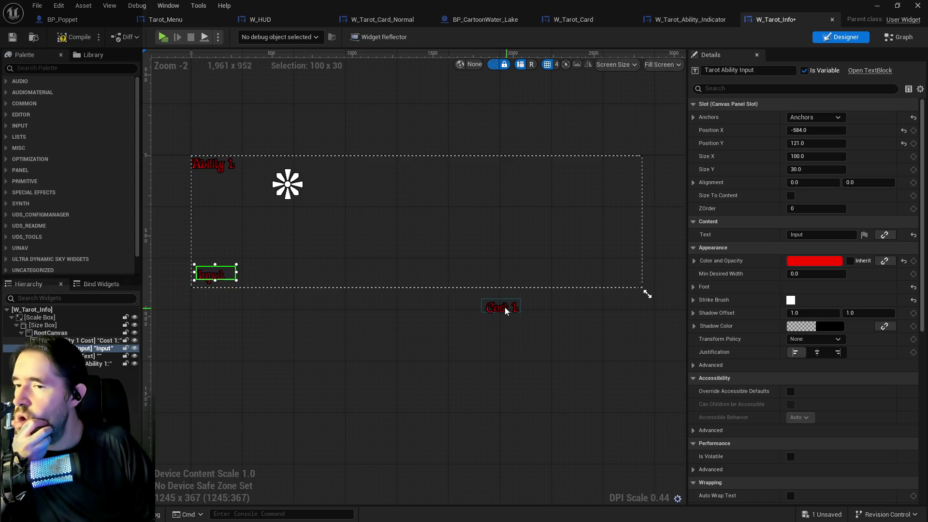
left_click_drag(504, 310, 219, 198)
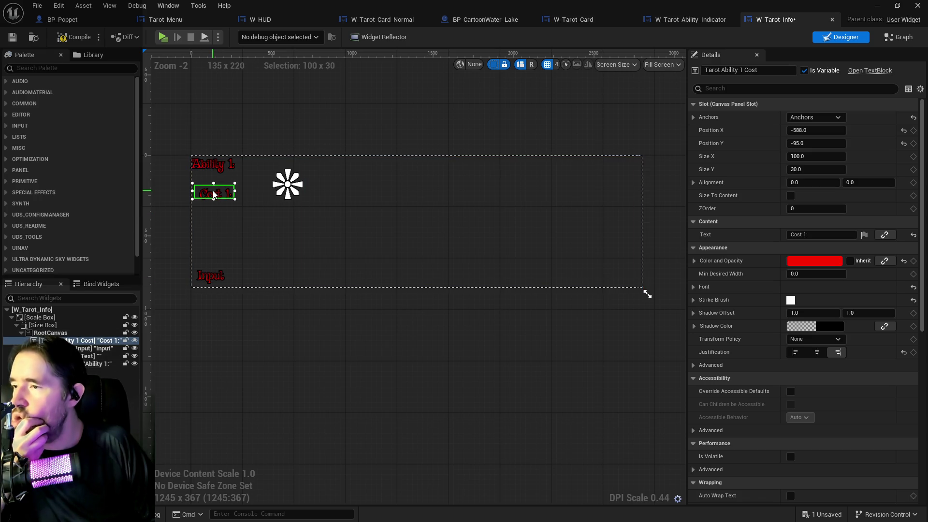
mouse_move(214, 194)
left_mouse_down()
mouse_move(213, 226)
mouse_move(213, 217)
left_mouse_up()
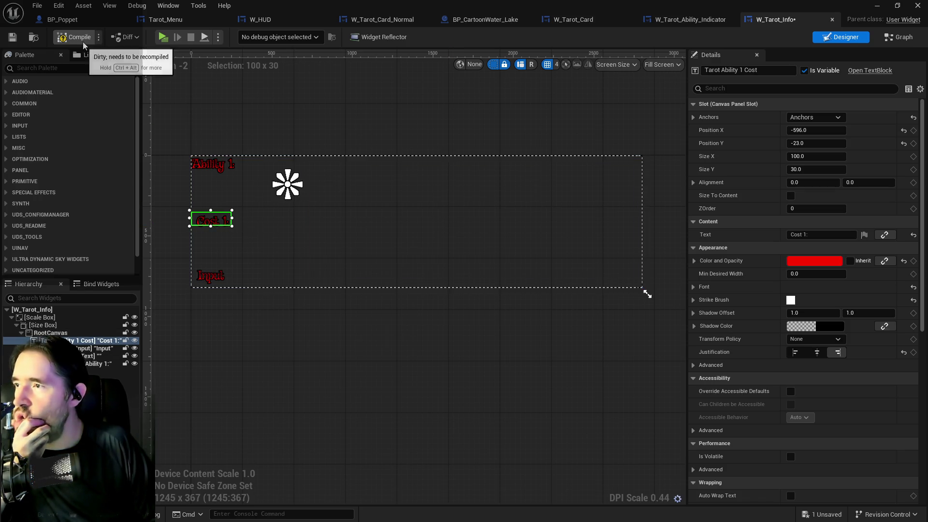
left_click(15, 39)
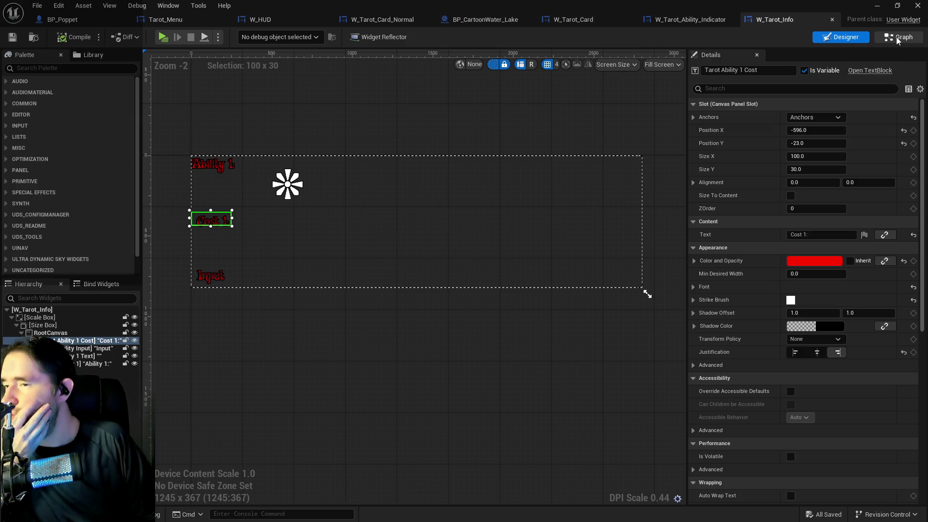
Step: Open W_Tarot_Info's EventGraph and pan along the Event Setup Tarot Card Menu Info node chain
left_click(898, 38)
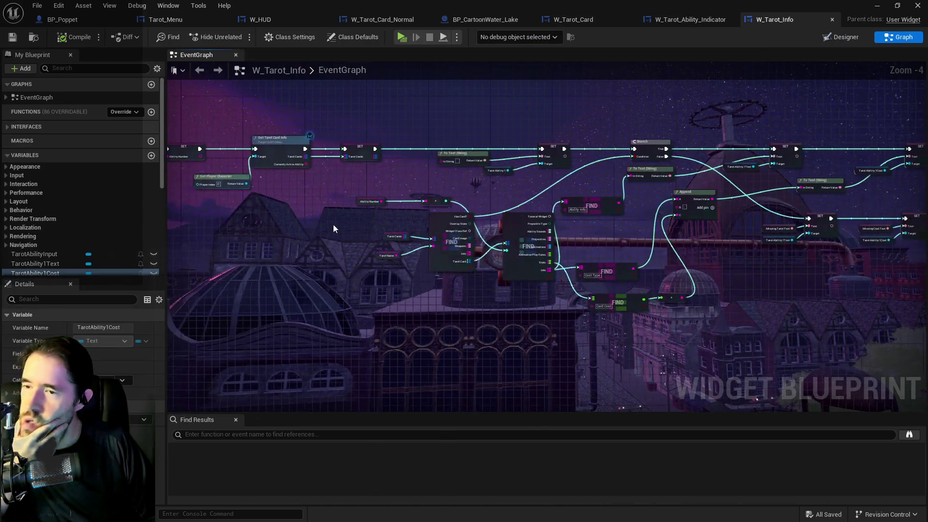
scroll(478, 232, "up", 2)
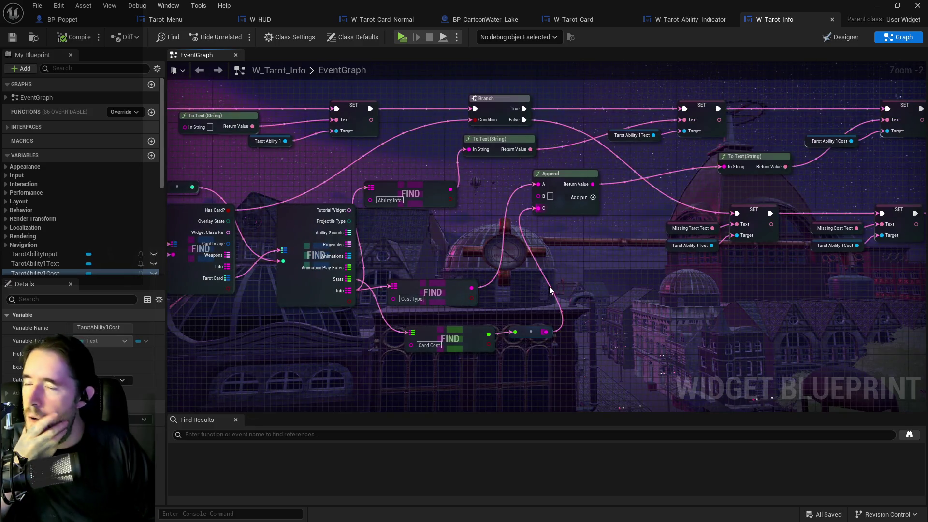
mouse_move(549, 287)
left_mouse_down()
mouse_move(355, 328)
mouse_move(342, 307)
mouse_move(724, 301)
left_mouse_up()
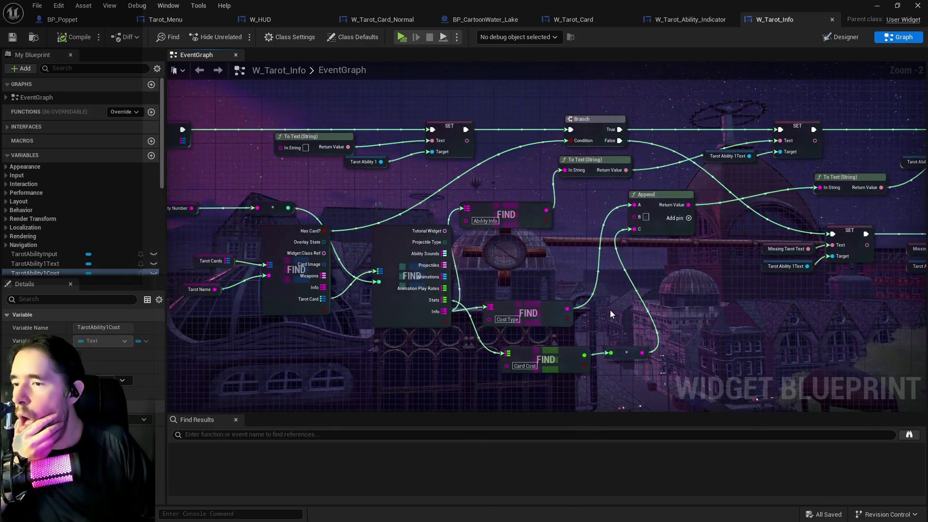
mouse_move(515, 216)
left_mouse_down()
mouse_move(533, 292)
mouse_move(532, 245)
left_mouse_up()
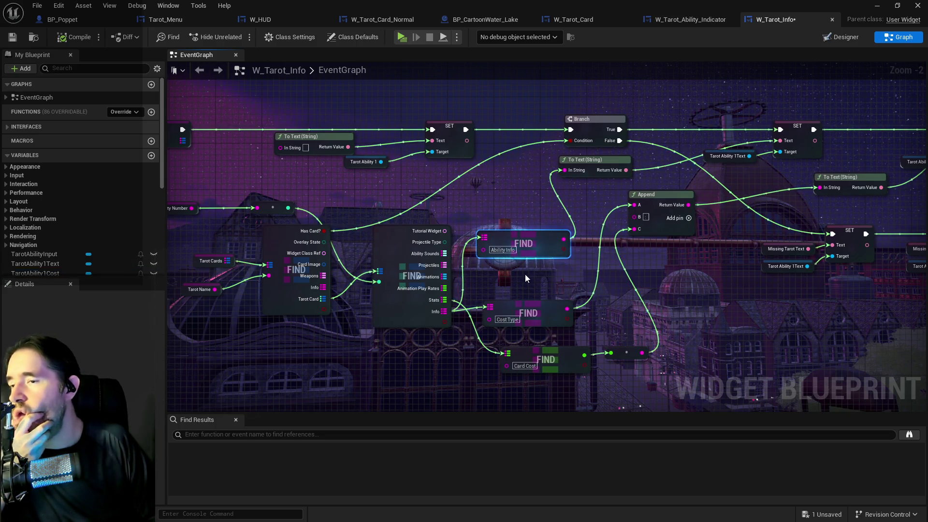
scroll(525, 274, "down", 3)
scroll(502, 283, "up", 4)
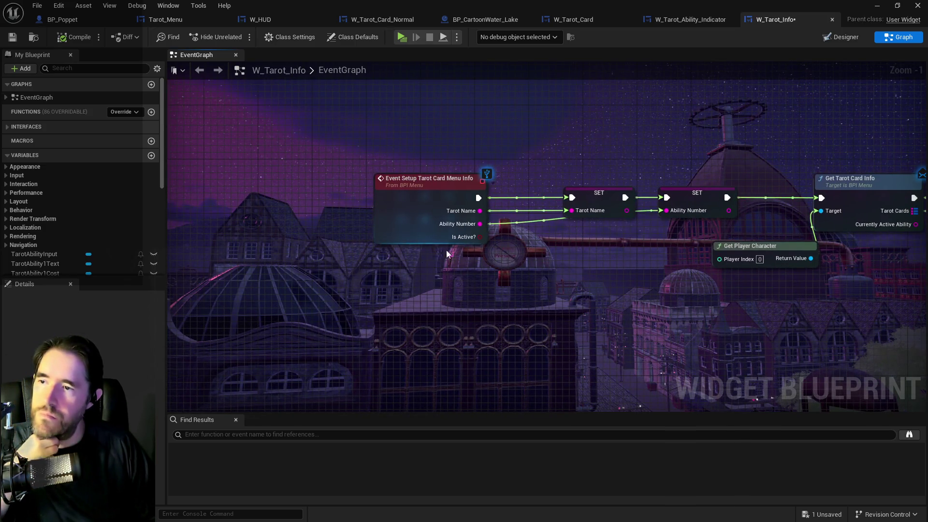
scroll(449, 252, "up", 1)
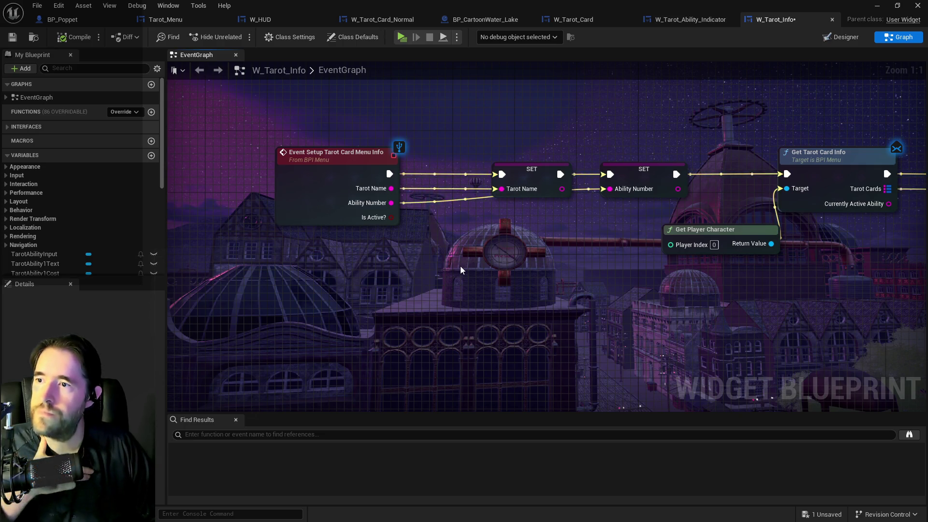
mouse_move(886, 268)
left_mouse_down()
mouse_move(471, 229)
mouse_move(624, 228)
mouse_move(599, 213)
mouse_move(291, 223)
mouse_move(346, 234)
left_mouse_up()
scroll(594, 188, "down", 8)
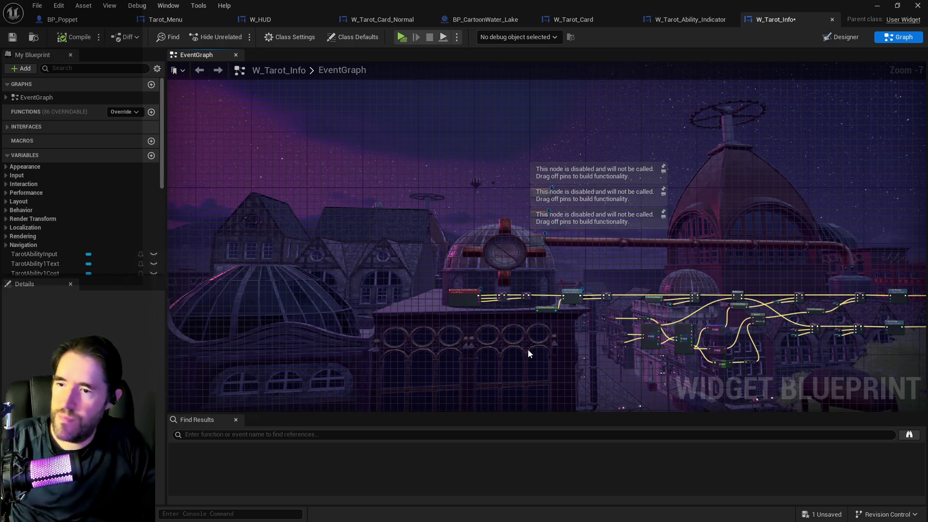
left_click_drag(528, 349, 494, 325)
scroll(529, 321, "up", 3)
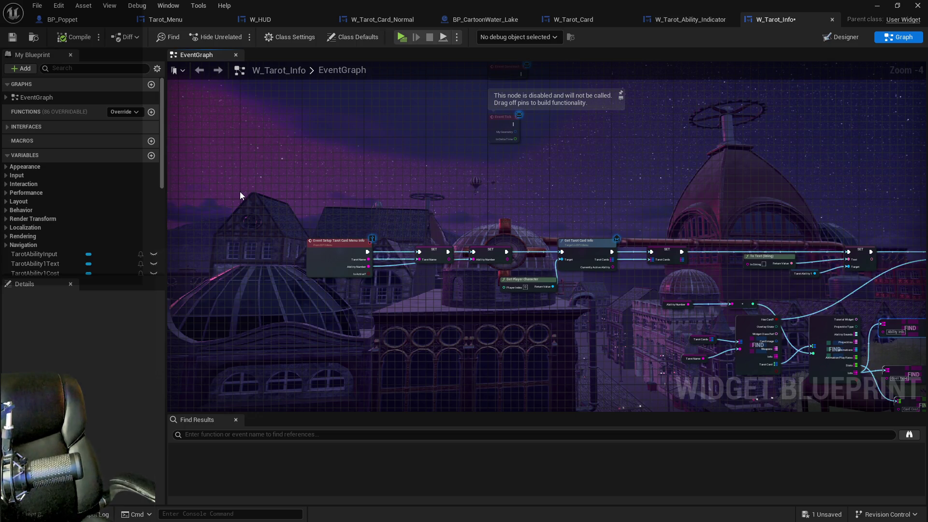
left_click(240, 195)
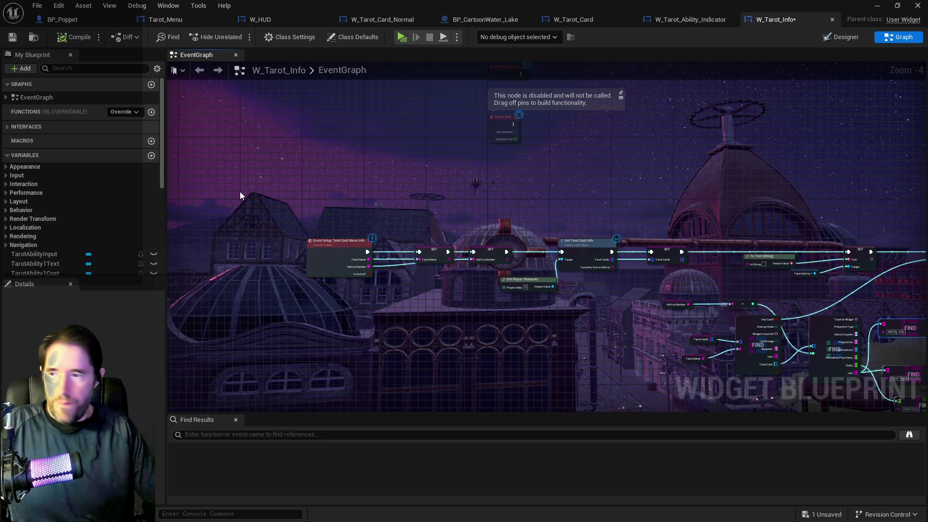
scroll(355, 317, "up", 3)
mouse_move(331, 299)
left_mouse_down()
mouse_move(250, 309)
mouse_move(175, 272)
mouse_move(442, 345)
left_mouse_up()
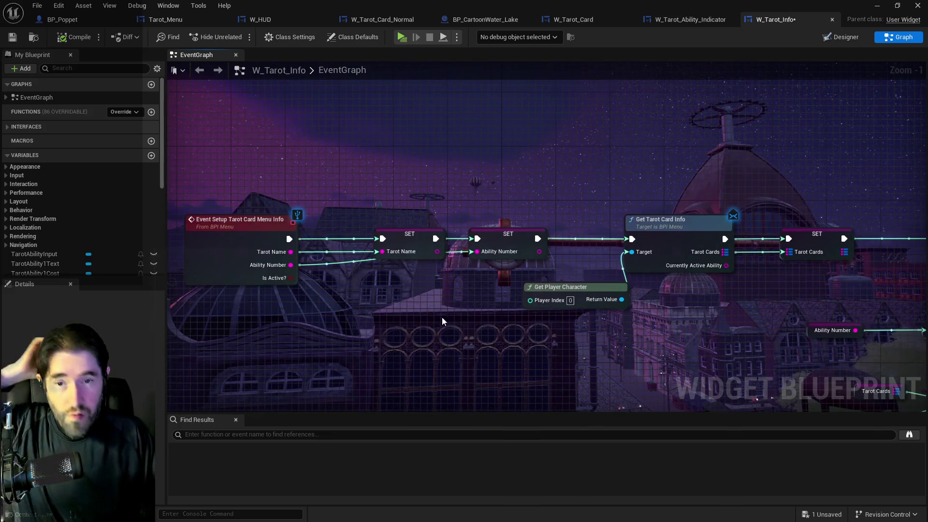
left_click(675, 22)
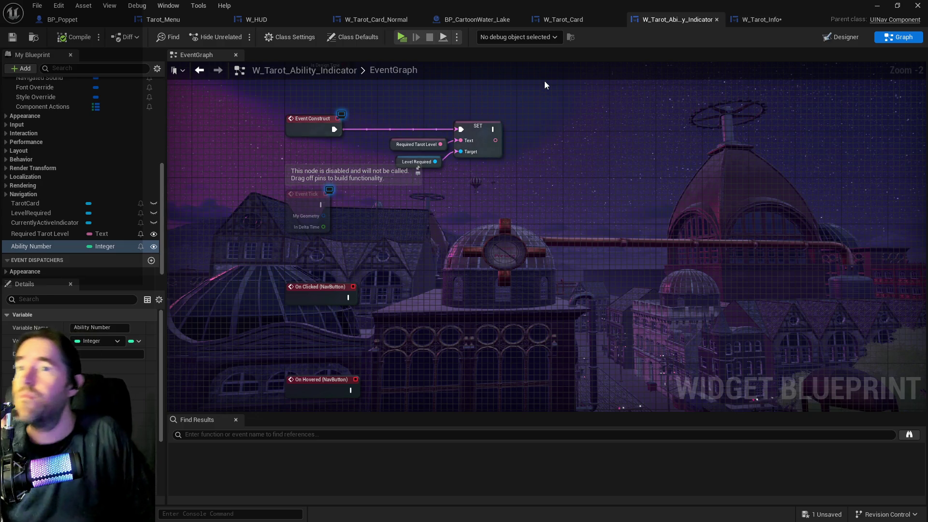
left_click(395, 21)
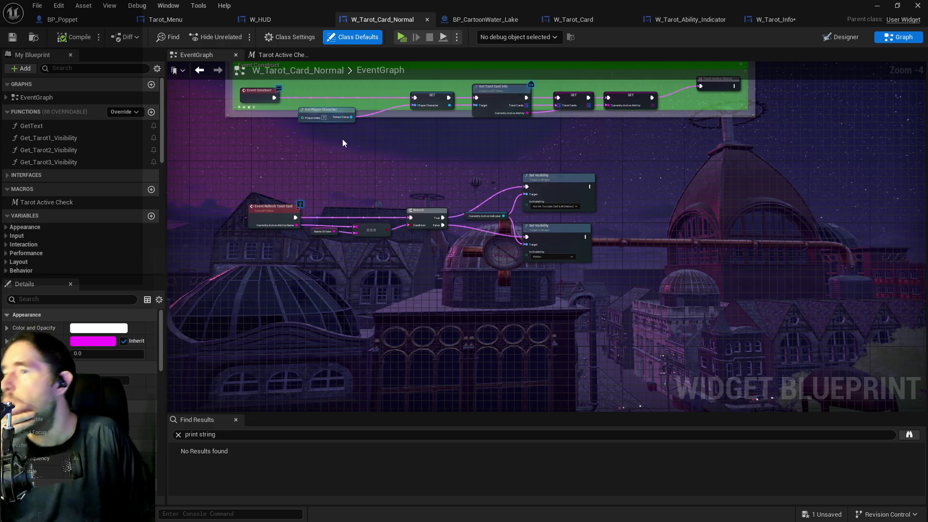
scroll(365, 176, "down", 2)
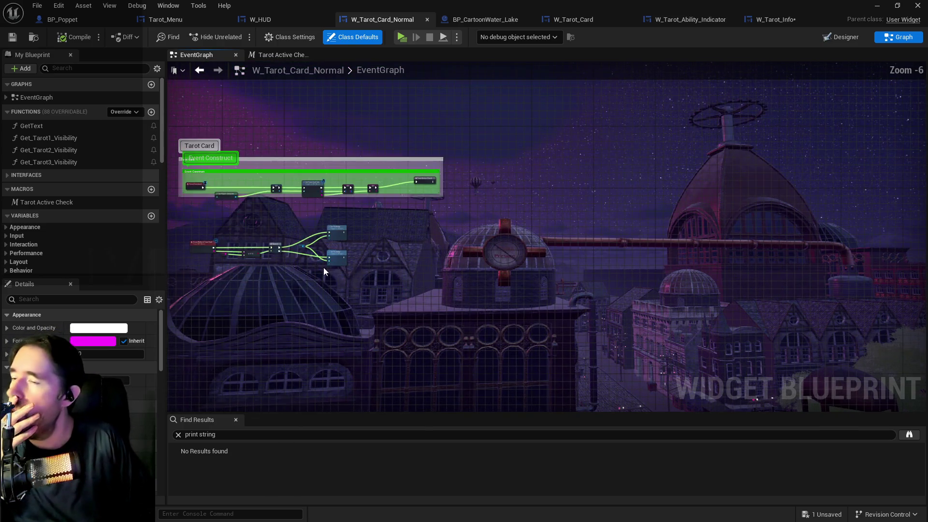
scroll(457, 298, "up", 7)
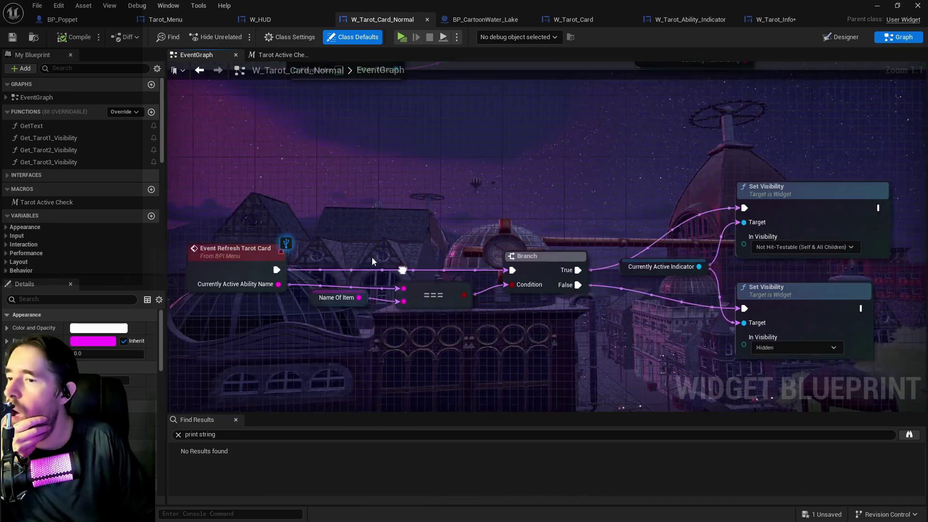
scroll(442, 217, "down", 3)
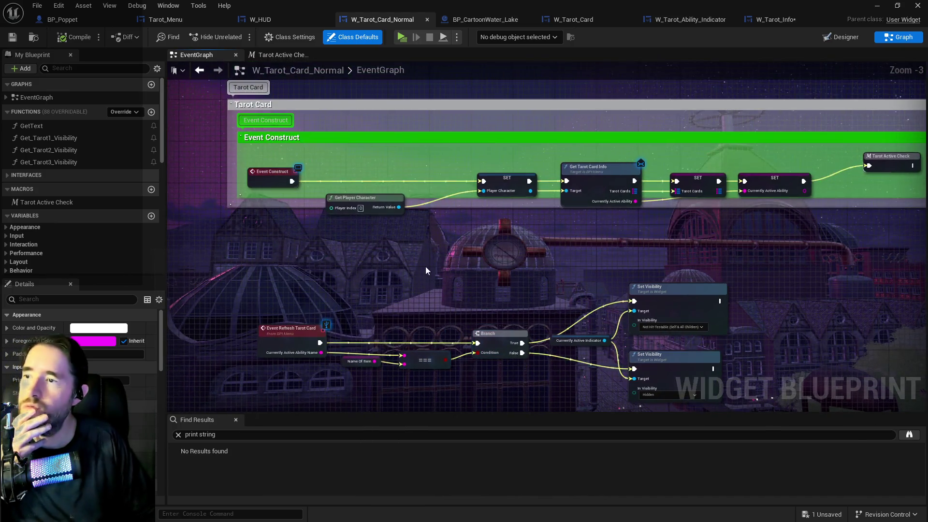
scroll(435, 267, "down", 4)
mouse_move(242, 240)
left_mouse_down()
mouse_move(271, 145)
mouse_move(328, 213)
mouse_move(340, 375)
left_mouse_up()
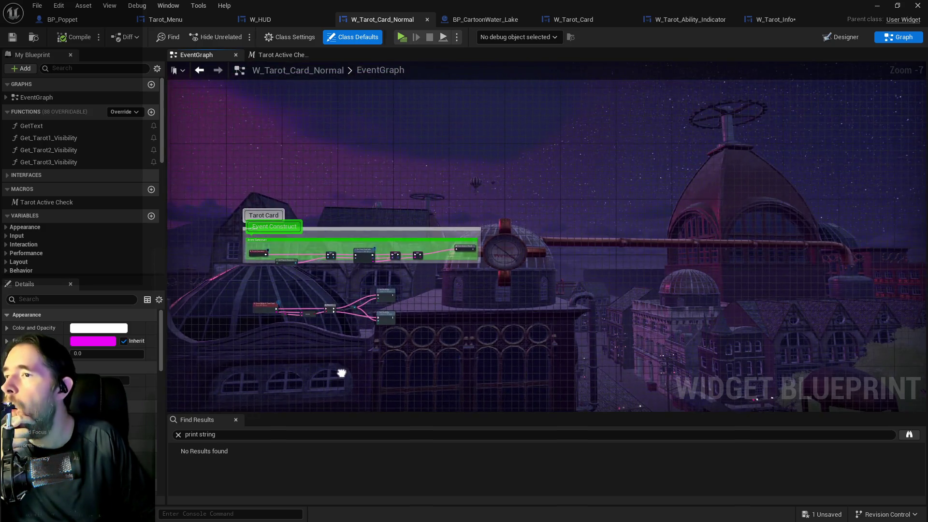
Step: In the Tarot Active Check macro, spread out the Set Visibility nodes and Currently Active Indicator getter
left_click(278, 54)
scroll(473, 286, "up", 2)
mouse_move(473, 286)
left_mouse_down()
mouse_move(525, 216)
mouse_move(549, 273)
mouse_move(443, 326)
left_mouse_up()
scroll(548, 273, "up", 1)
mouse_move(456, 198)
left_mouse_down()
mouse_move(611, 380)
mouse_move(603, 368)
mouse_move(604, 383)
left_mouse_up()
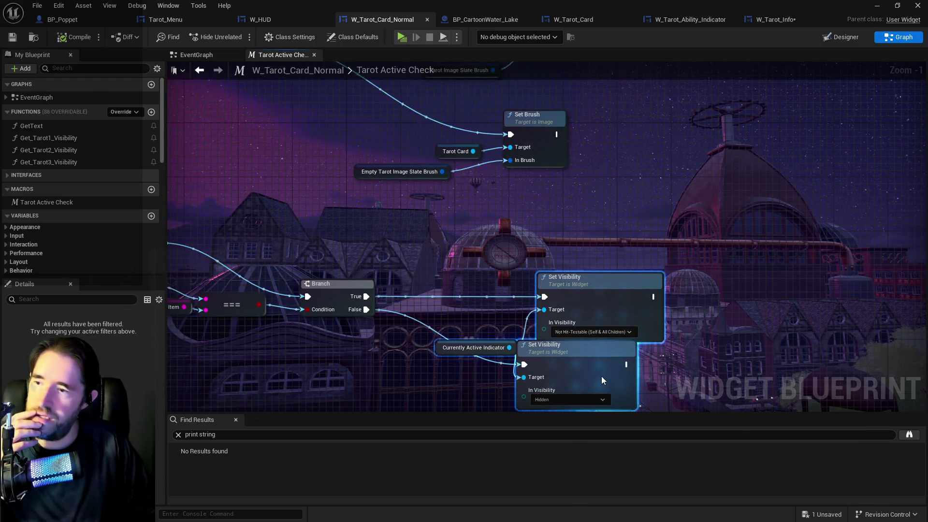
scroll(507, 369, "down", 2)
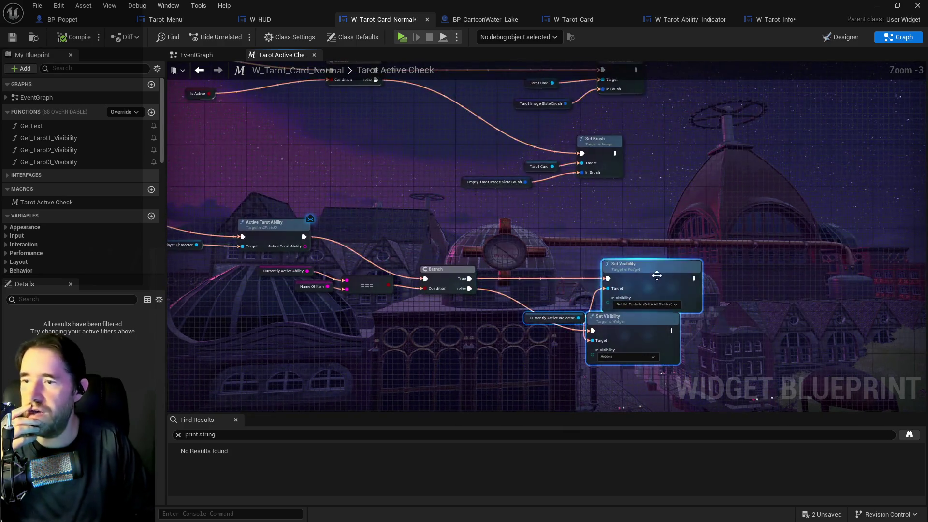
left_click(663, 274)
mouse_move(663, 274)
left_mouse_down()
mouse_move(678, 237)
mouse_move(663, 237)
left_mouse_up()
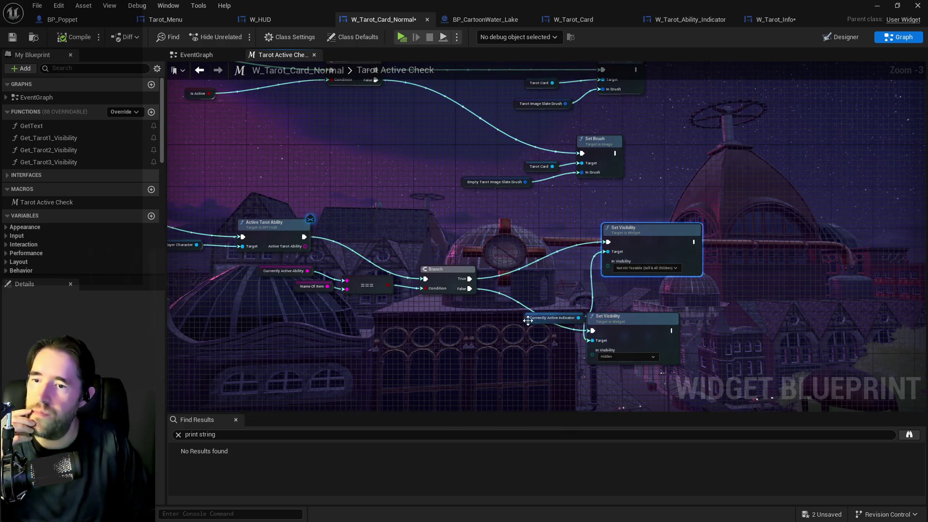
left_click_drag(530, 318, 520, 272)
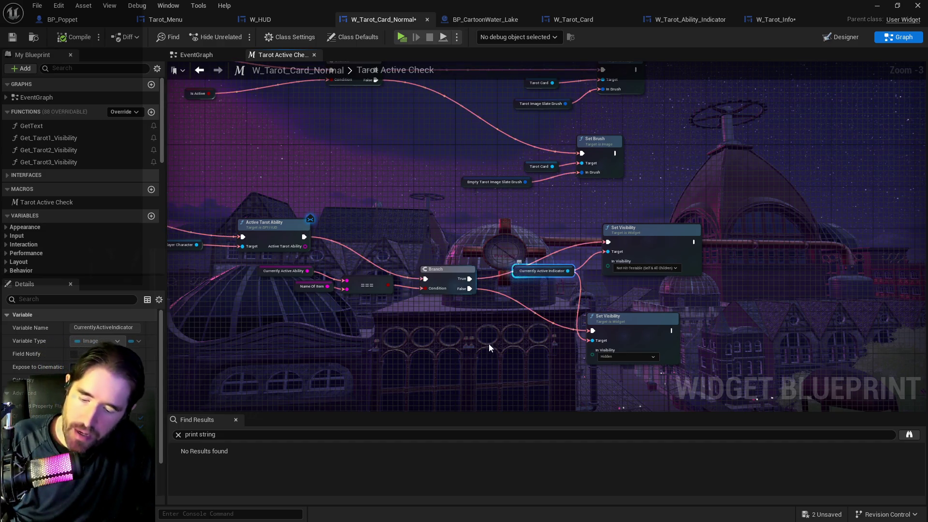
Step: Paste a second Currently Active Indicator getter, wire it to the lower Set Visibility, and align both getters
left_click(489, 344)
key("ctrl+v")
left_click_drag(557, 344, 592, 340)
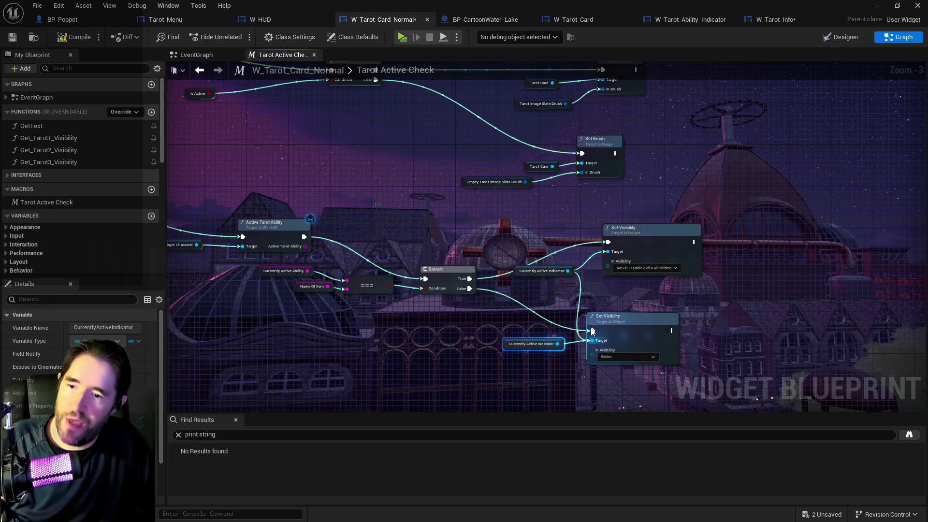
mouse_move(638, 234)
left_mouse_down()
mouse_move(636, 277)
mouse_move(634, 270)
left_mouse_up()
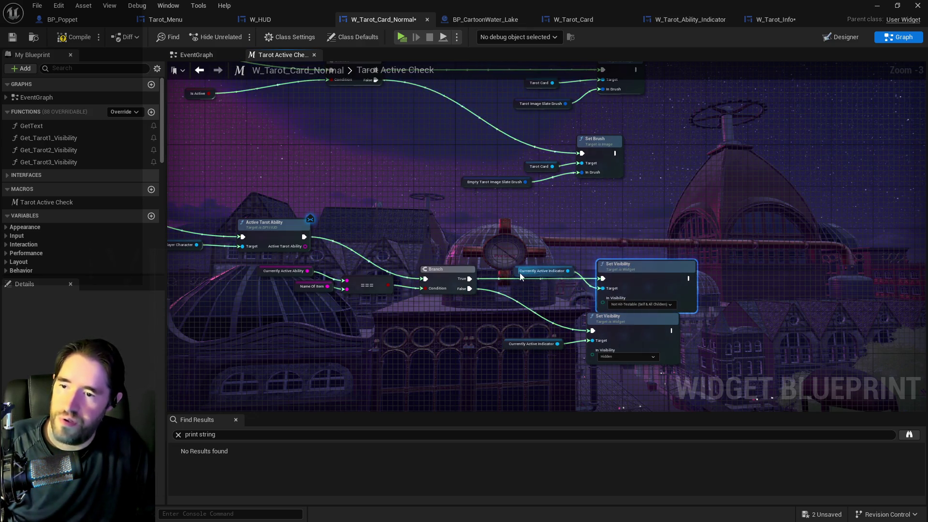
left_click_drag(520, 273, 530, 299)
left_click_drag(509, 347, 525, 347)
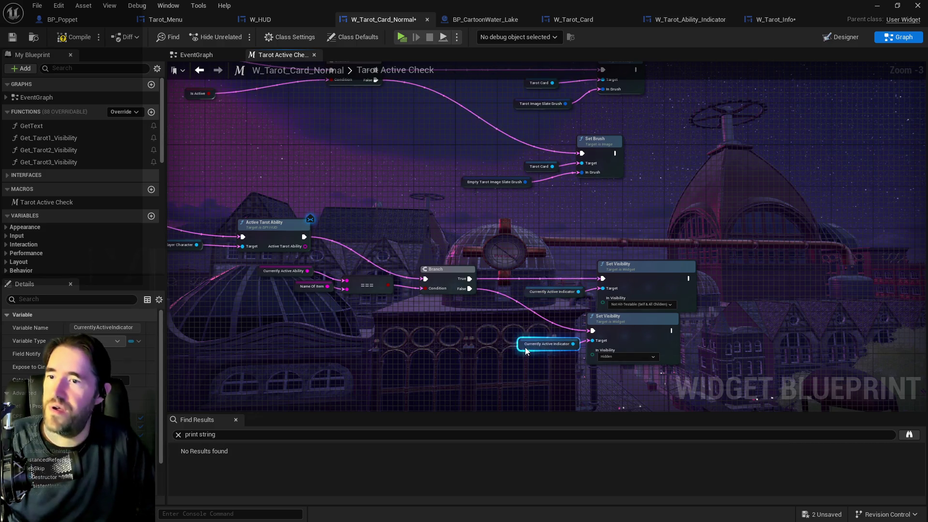
Step: Reposition the compare, Branch and Set Visibility group and line up the Currently Active Ability comparison nodes
mouse_move(280, 236)
left_mouse_down()
mouse_move(508, 213)
mouse_move(691, 353)
left_mouse_up()
mouse_move(705, 294)
left_mouse_down()
mouse_move(789, 265)
mouse_move(792, 254)
left_mouse_up()
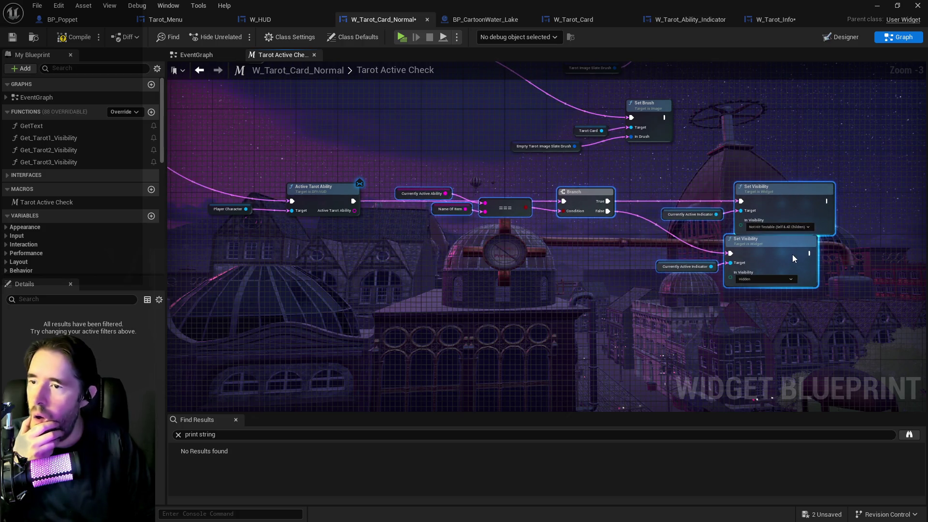
scroll(609, 234, "up", 1)
left_click_drag(374, 172, 531, 242)
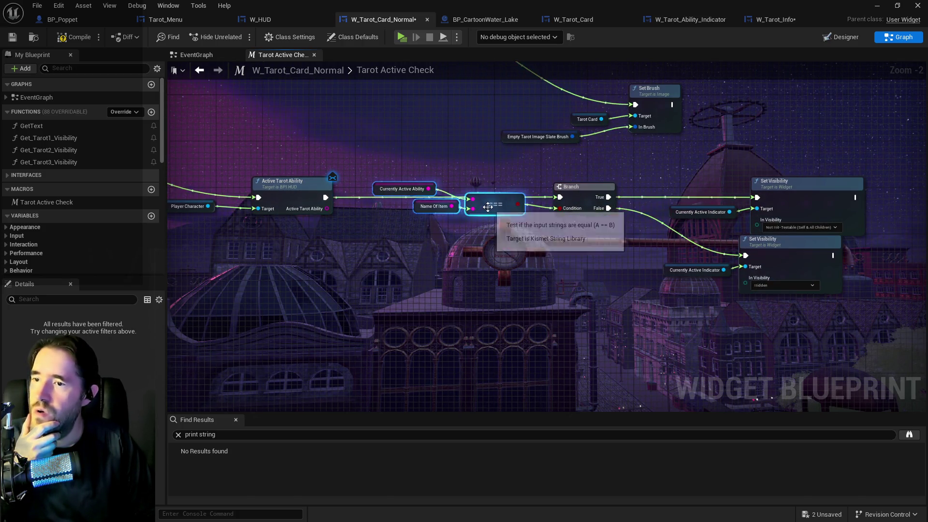
left_click_drag(492, 212, 502, 229)
left_click(385, 209)
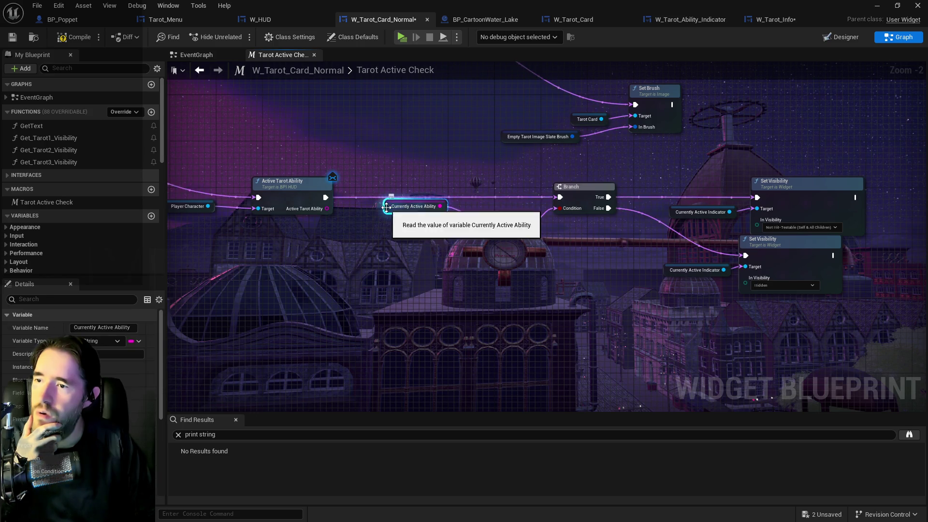
left_click_drag(385, 210, 402, 219)
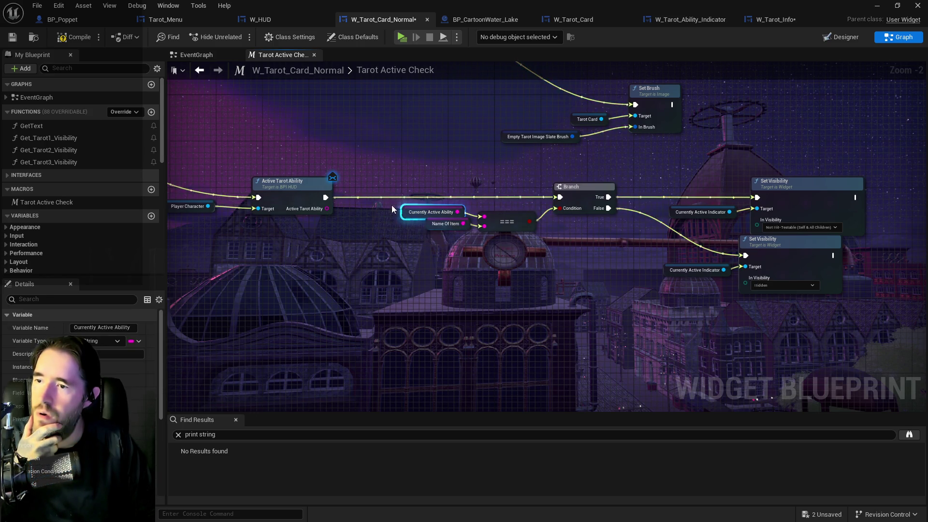
left_click(434, 231, "shift")
Step: Move the Is Active node beside its Branch in the macro
scroll(434, 230, "down", 3)
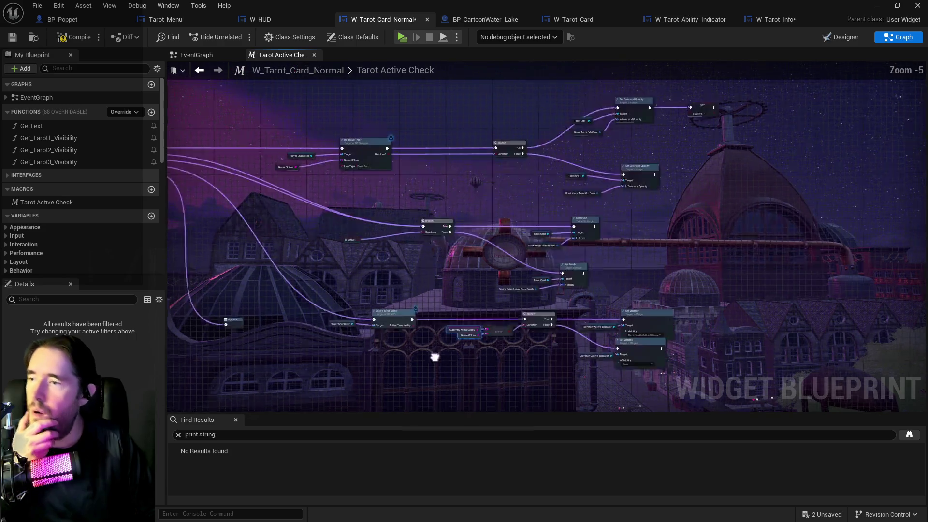
left_click_drag(301, 184, 411, 202)
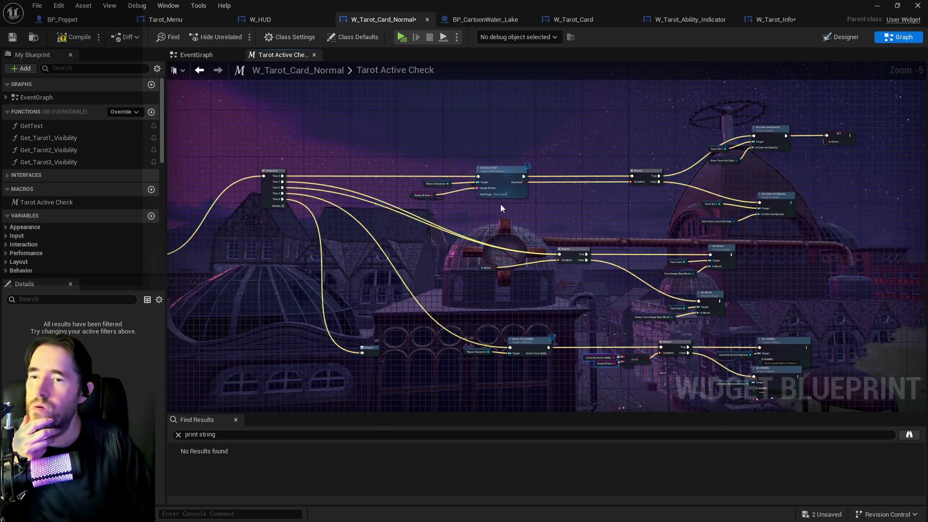
scroll(425, 209, "down", 1)
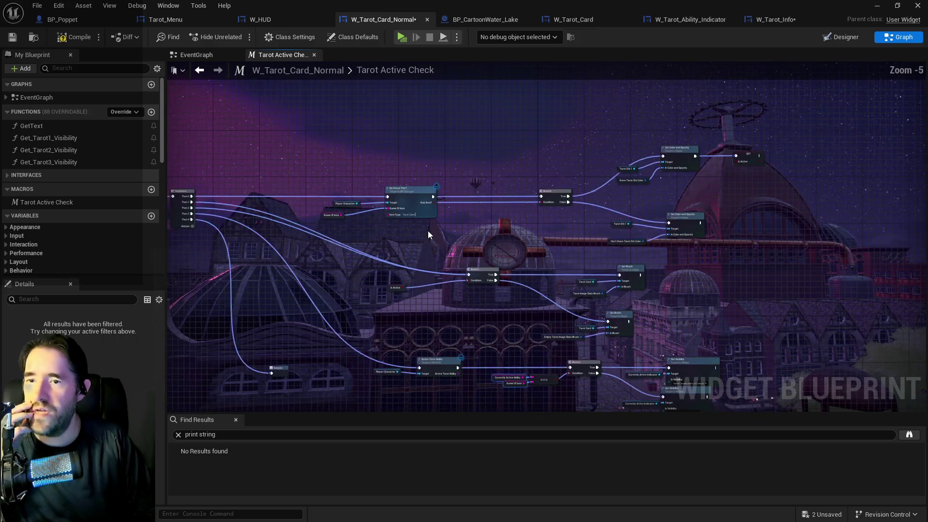
scroll(429, 235, "up", 1)
scroll(429, 235, "up", 2)
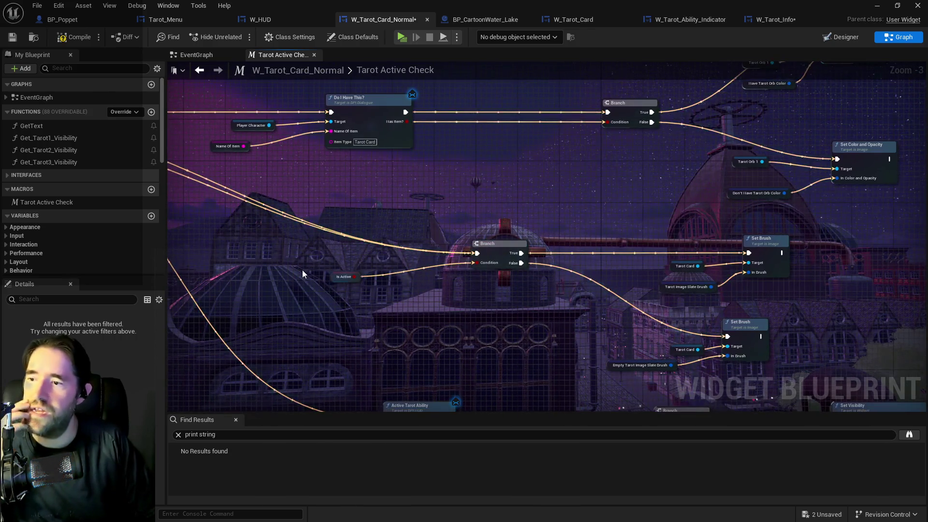
mouse_move(341, 278)
left_mouse_down()
mouse_move(375, 263)
mouse_move(409, 266)
left_mouse_up()
Step: Place the Inputs node beside the Sequence and review the Active Tarot Ability branches
scroll(397, 219, "down", 1)
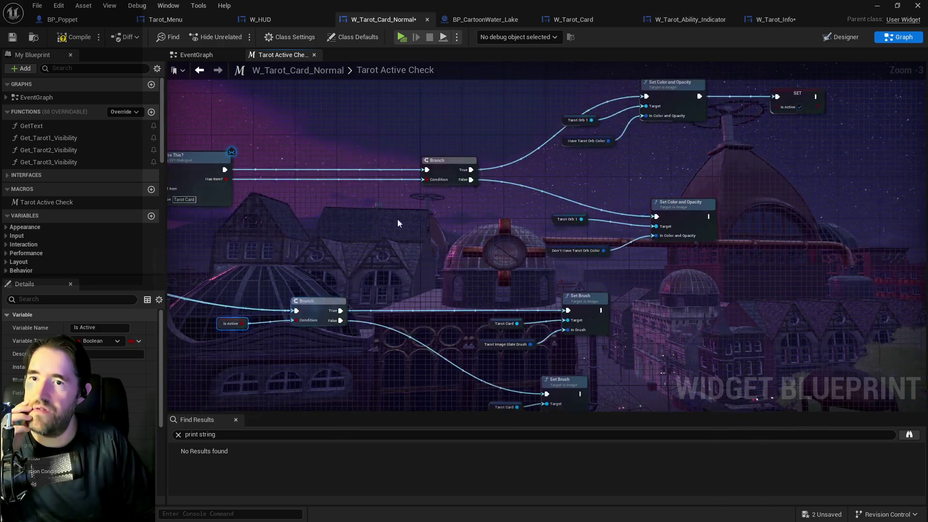
scroll(439, 234, "up", 1)
mouse_move(439, 234)
left_mouse_down()
mouse_move(458, 264)
mouse_move(484, 203)
mouse_move(677, 208)
mouse_move(888, 196)
mouse_move(587, 253)
mouse_move(798, 207)
mouse_move(476, 318)
left_mouse_up()
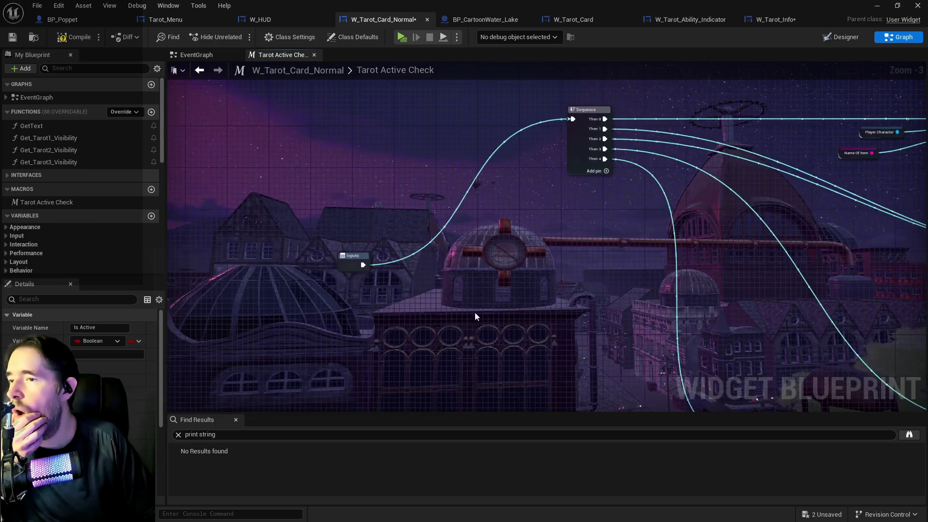
mouse_move(355, 264)
left_mouse_down()
mouse_move(461, 127)
mouse_move(482, 118)
mouse_move(390, 111)
mouse_move(434, 197)
mouse_move(112, 137)
left_mouse_up()
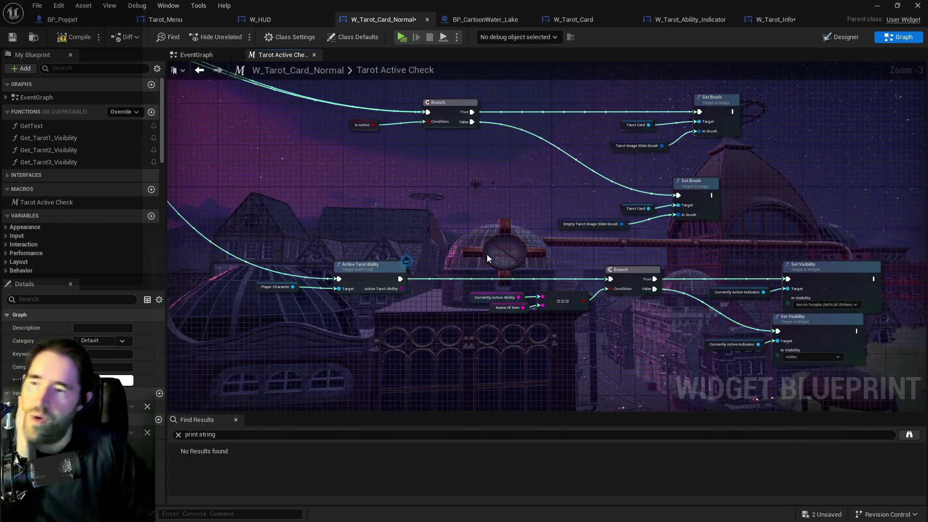
mouse_move(486, 254)
left_mouse_down()
mouse_move(518, 158)
mouse_move(433, 389)
left_mouse_up()
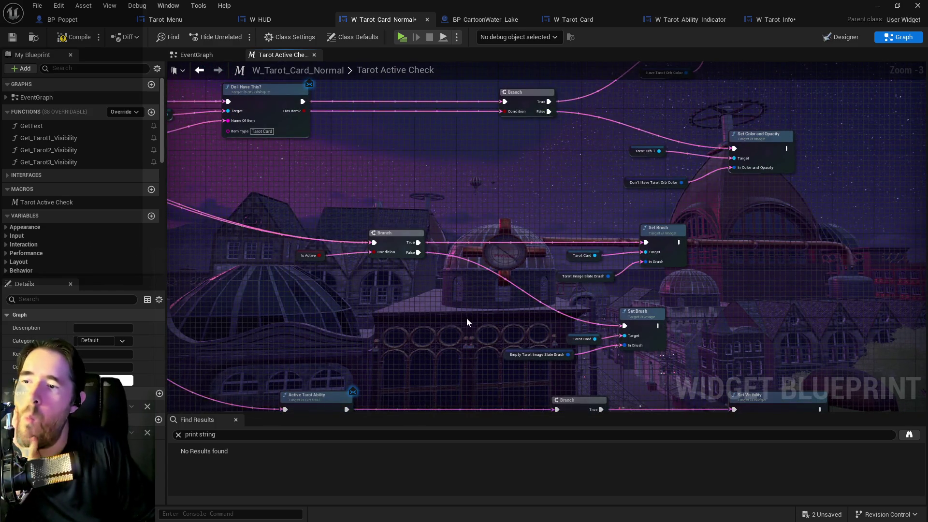
left_click_drag(466, 318, 474, 343)
left_click_drag(503, 295, 893, 180)
scroll(812, 213, "down", 3)
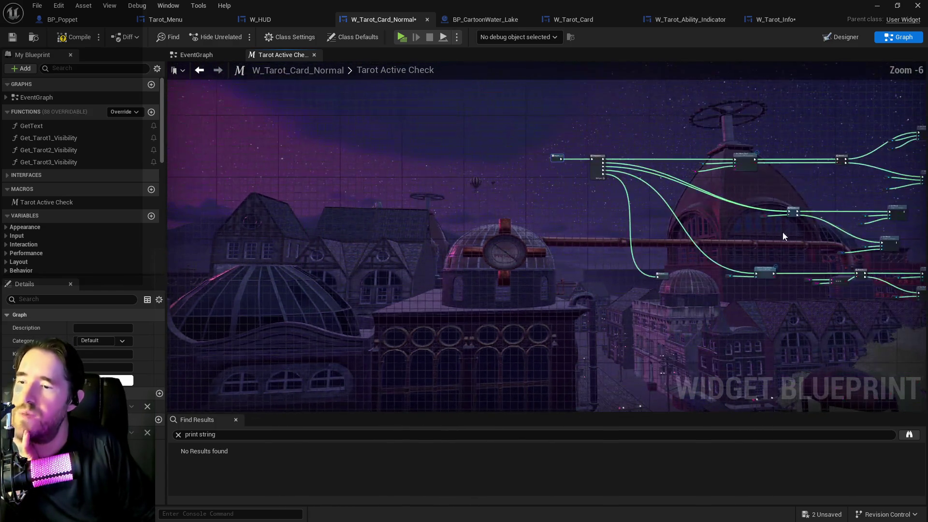
Step: Frame the event graph's Tarot Card comment box and compile the W_Tarot_Card_Normal widget
left_click(190, 58)
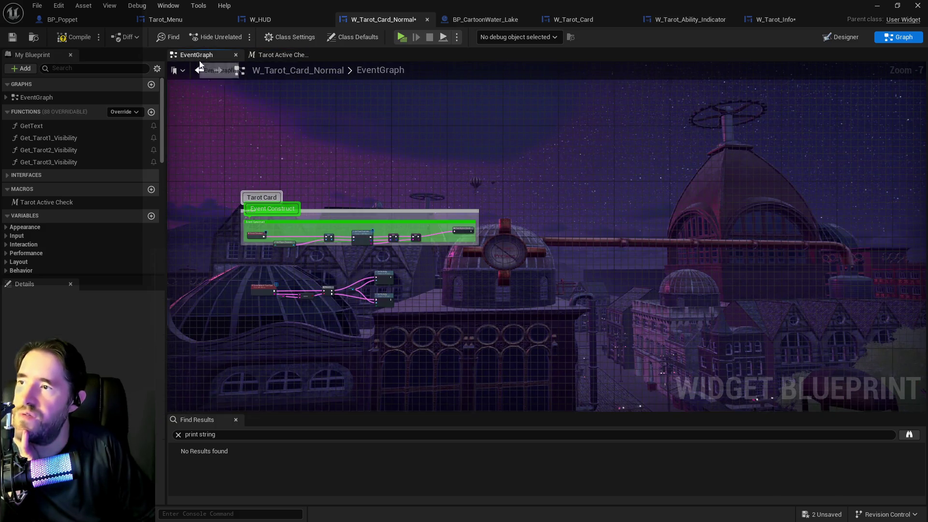
scroll(317, 240, "up", 2)
left_click_drag(311, 285, 408, 162)
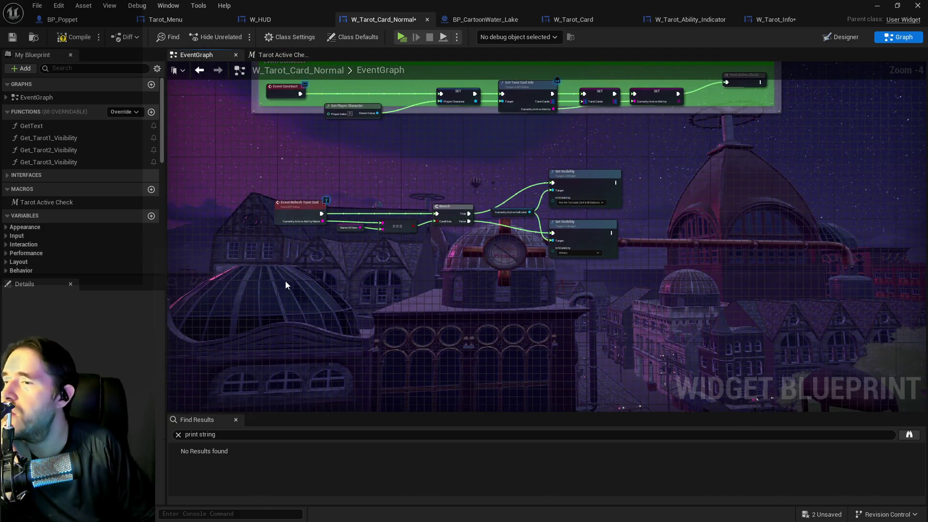
mouse_move(367, 297)
left_mouse_down()
mouse_move(361, 213)
mouse_move(347, 343)
left_mouse_up()
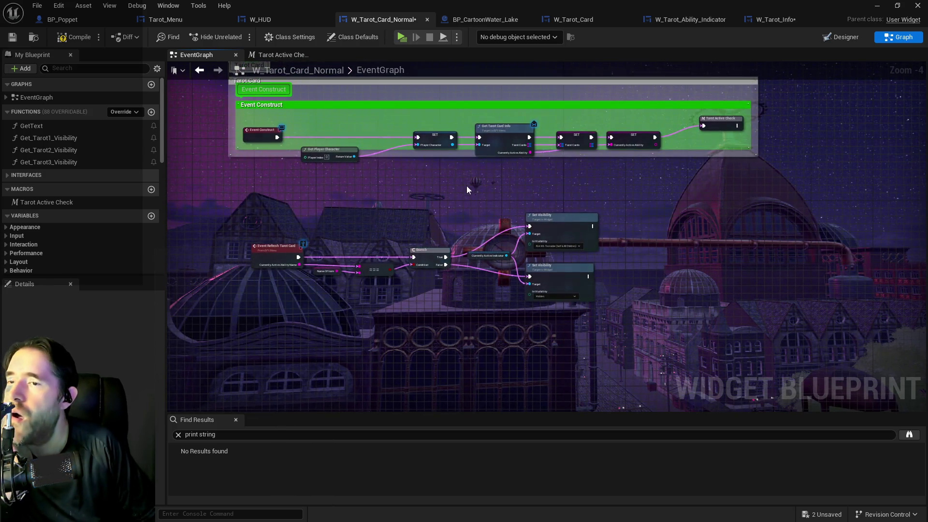
left_click_drag(466, 186, 461, 245)
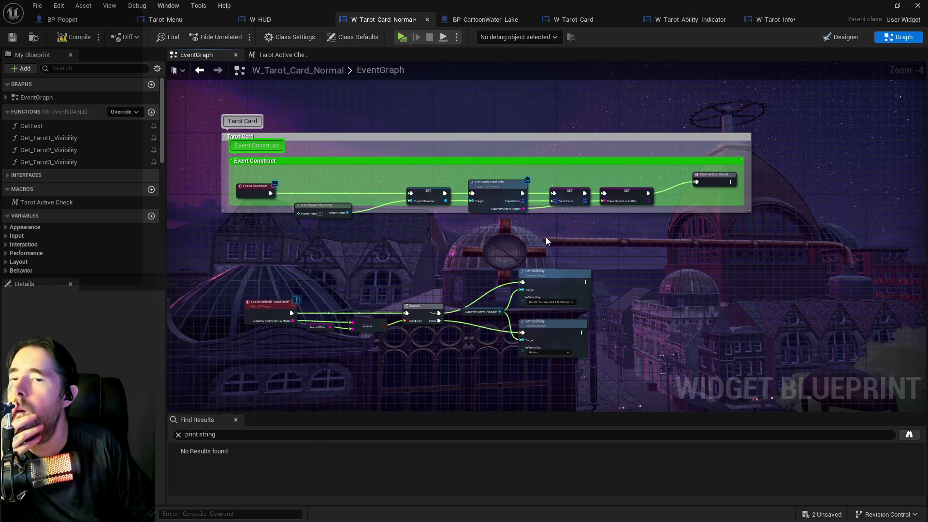
left_click(70, 42)
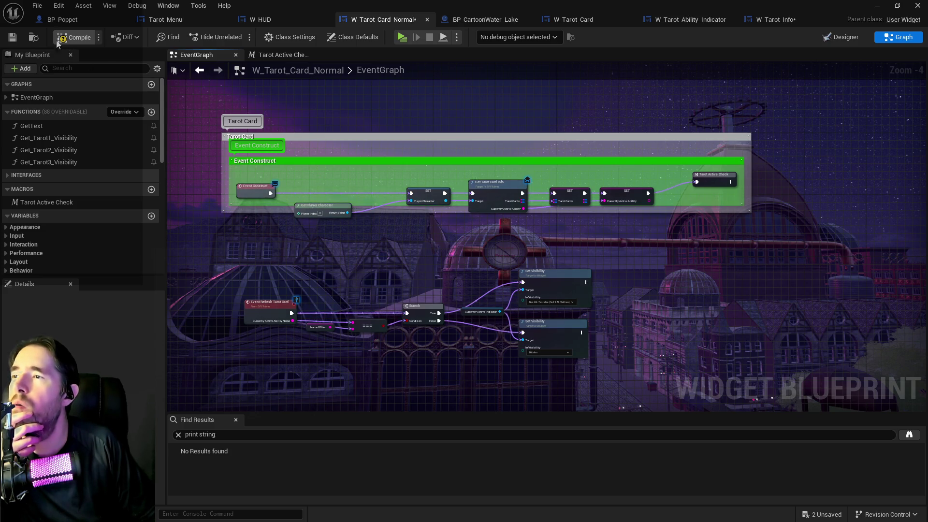
Step: Close W_Tarot_Card_Normal and view the On Hovered and On Unhovered events in W_Tarot_Card
left_click(165, 19)
left_click(571, 20)
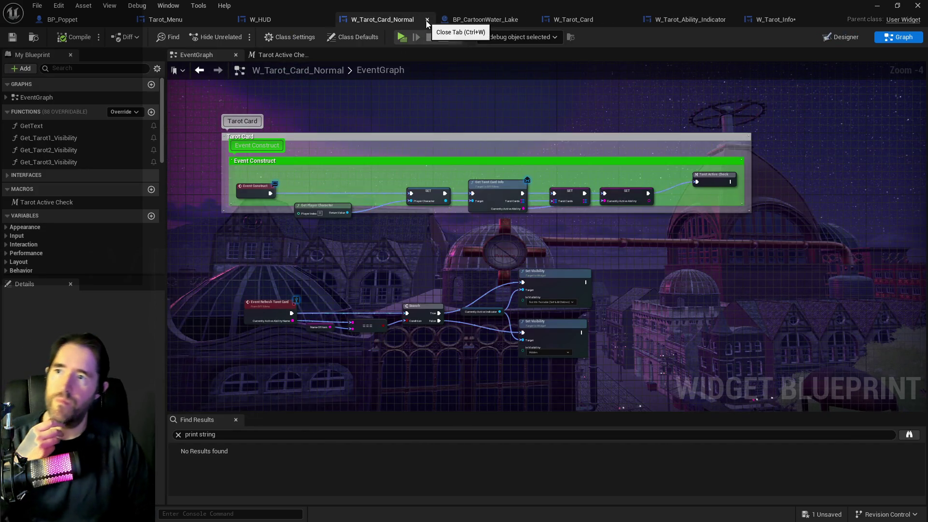
left_click(427, 20)
left_click(479, 21)
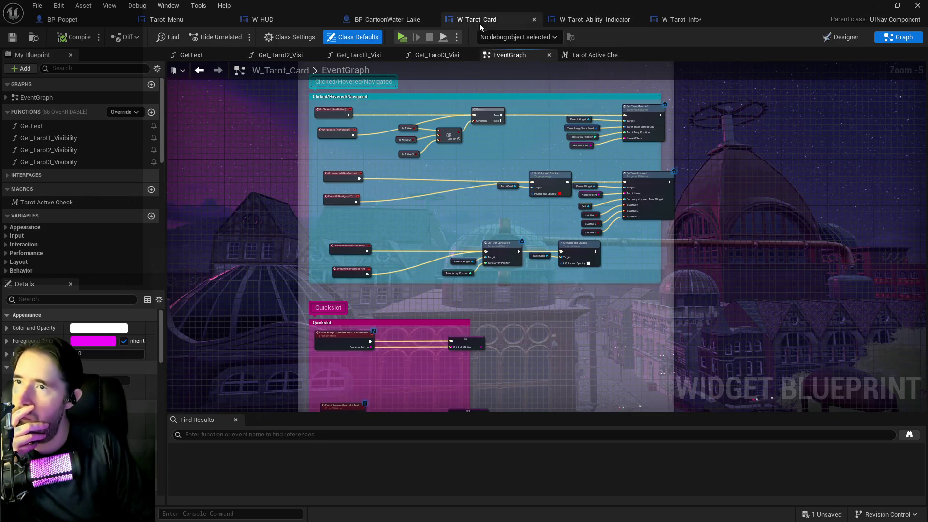
scroll(519, 206, "up", 3)
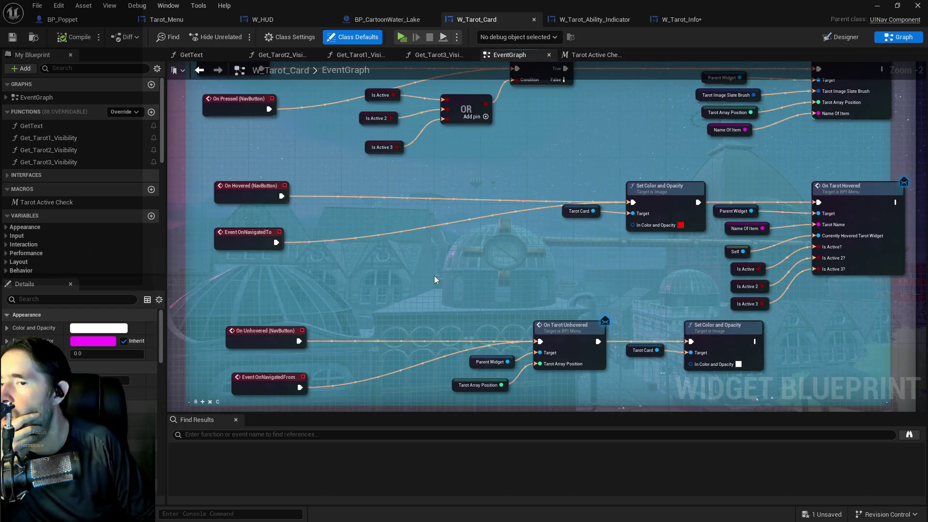
mouse_move(434, 276)
left_mouse_down()
mouse_move(309, 244)
mouse_move(385, 259)
left_mouse_up()
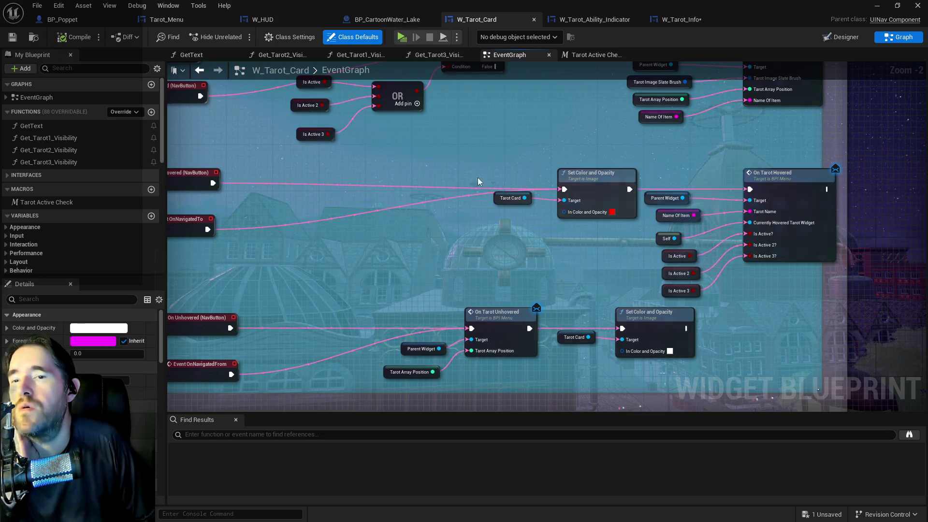
left_click(187, 20)
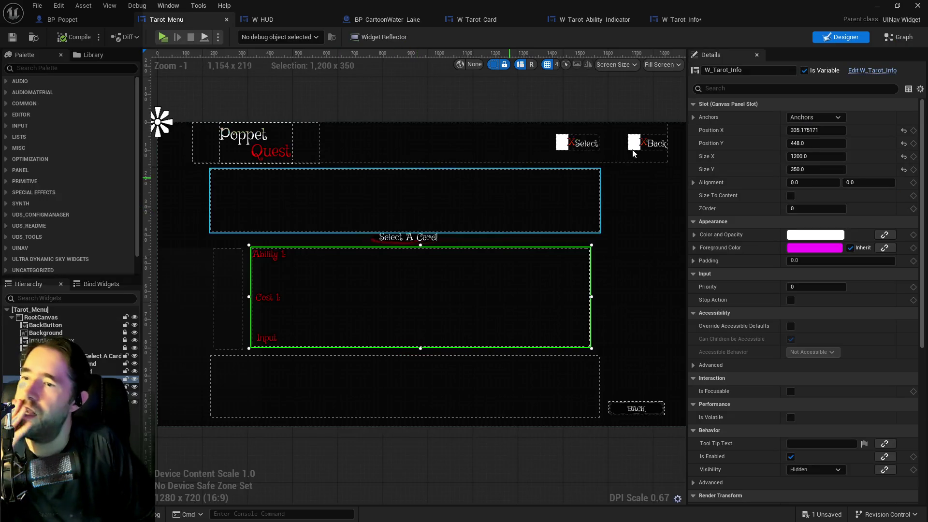
Step: In Tarot_Menu's Graph, move and open the Hovered Tarot Card Menu Info function
left_click(881, 40)
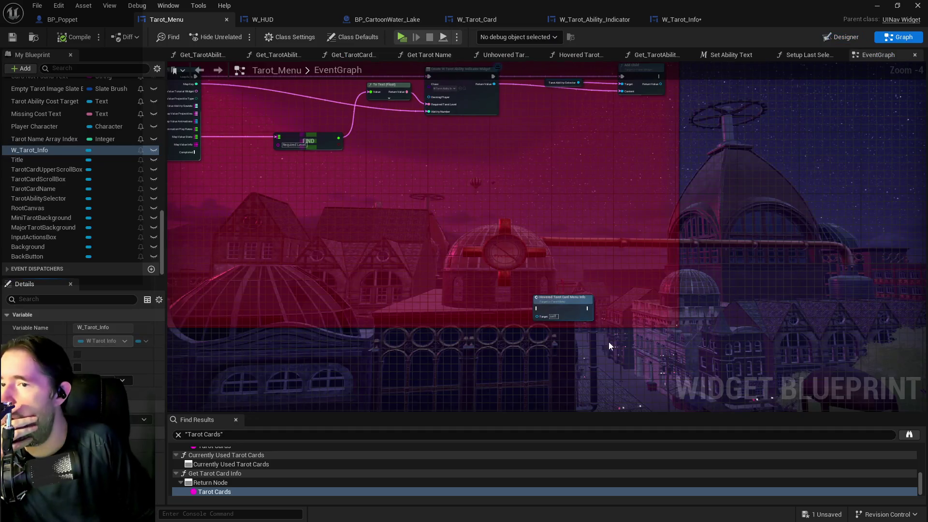
mouse_move(582, 299)
left_mouse_down()
mouse_move(616, 239)
mouse_move(620, 342)
left_mouse_up()
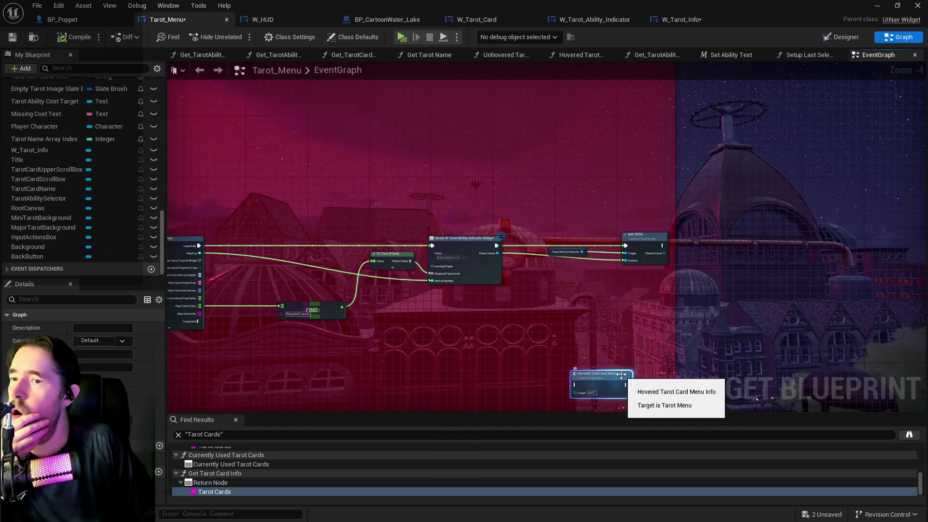
double_click(599, 377)
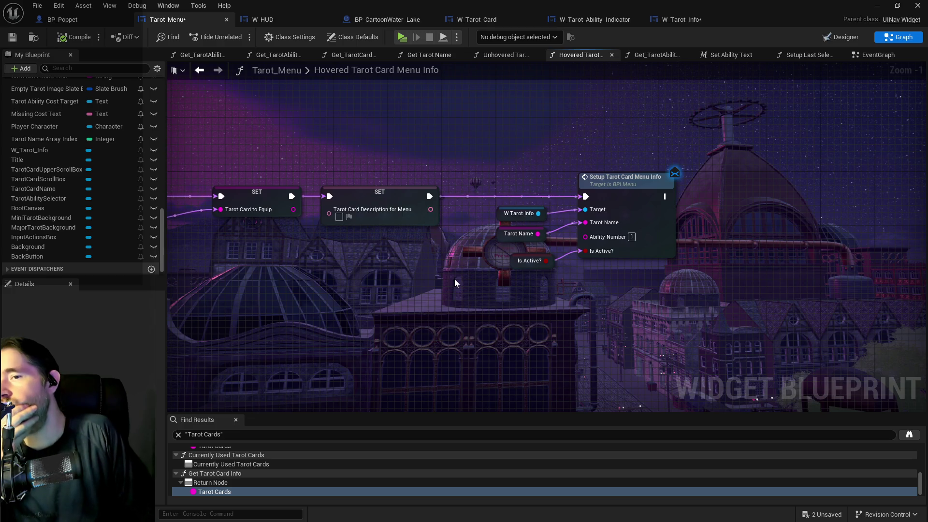
left_click_drag(455, 279, 666, 263)
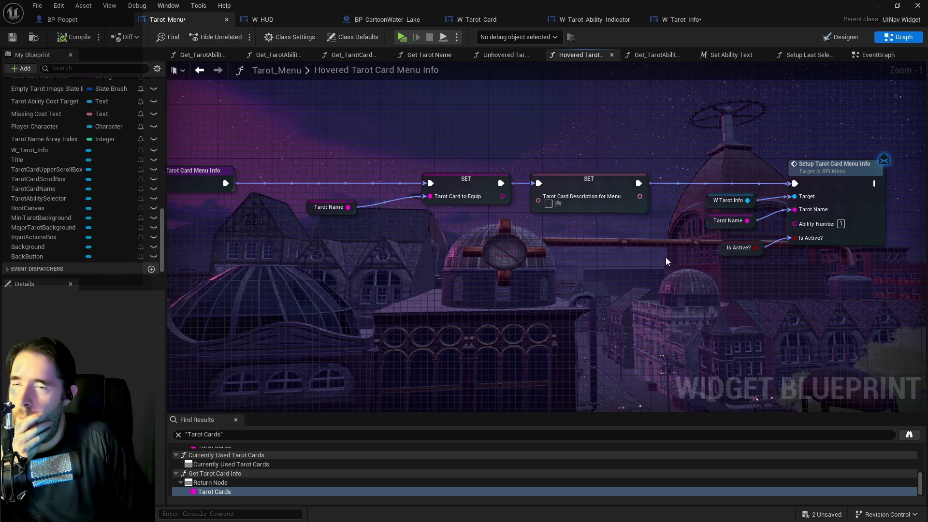
Step: Check the Branch, FIND and SET nodes in W_Tarot_Info's graph
left_click(681, 20)
scroll(309, 111, "down", 1)
mouse_move(821, 220)
left_mouse_down()
mouse_move(488, 177)
mouse_move(478, 165)
mouse_move(221, 153)
left_mouse_up()
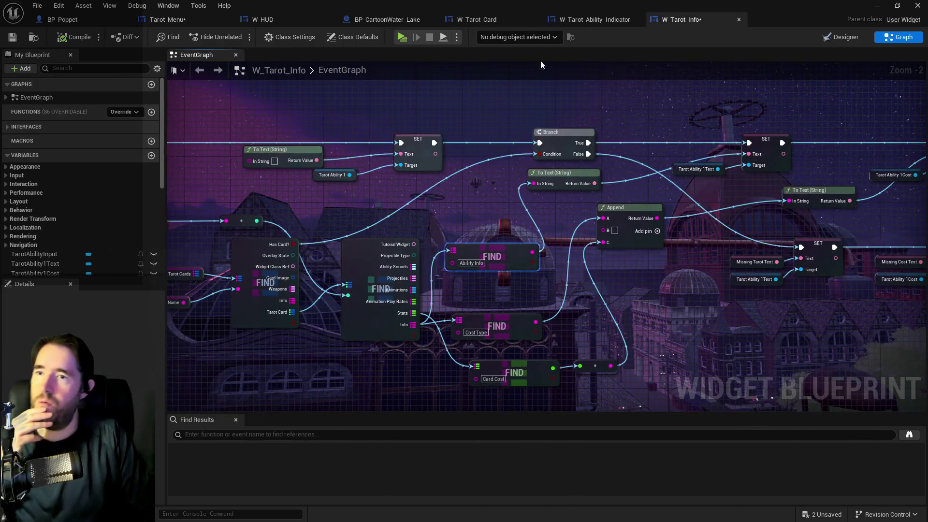
double_click(343, 71)
Step: Back in Tarot_Menu, move the Setup Tarot Card Menu Info node group down-right
left_click(199, 18)
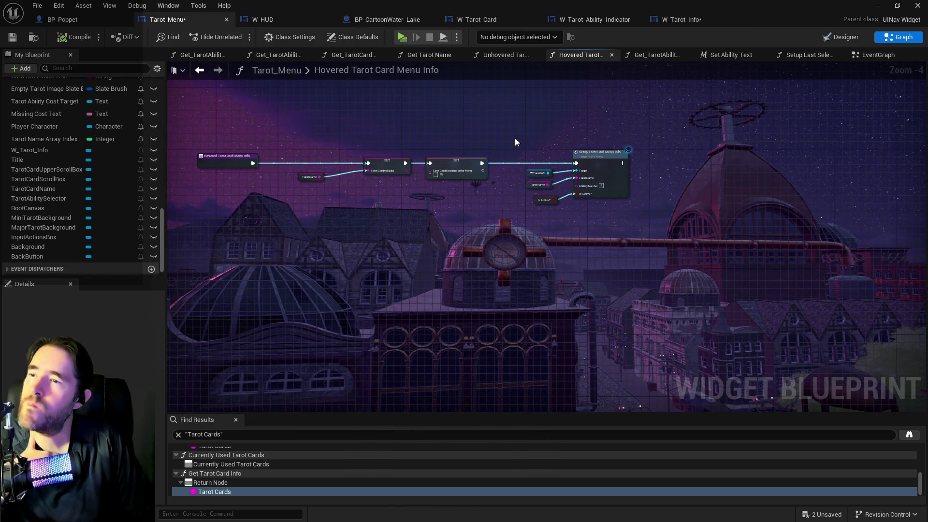
left_click_drag(515, 137, 639, 262)
scroll(547, 168, "up", 2)
mouse_move(655, 211)
left_mouse_down()
mouse_move(700, 292)
mouse_move(693, 195)
mouse_move(681, 200)
left_mouse_up()
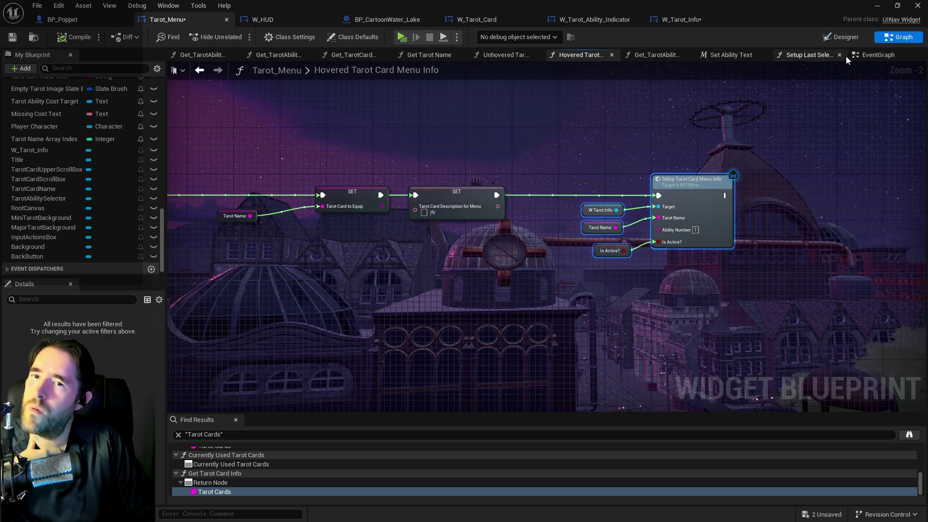
Step: In Tarot_Menu's EventGraph, move the Hovered Tarot Card Menu Info node down-left beside the hover chains
left_click(869, 56)
mouse_move(659, 215)
left_mouse_down()
mouse_move(680, 228)
mouse_move(713, 286)
left_mouse_up()
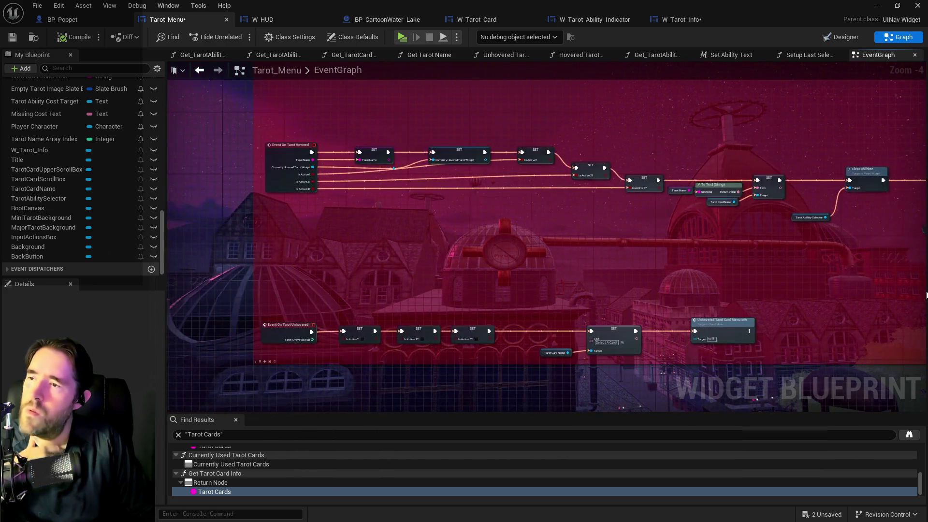
left_click(713, 293)
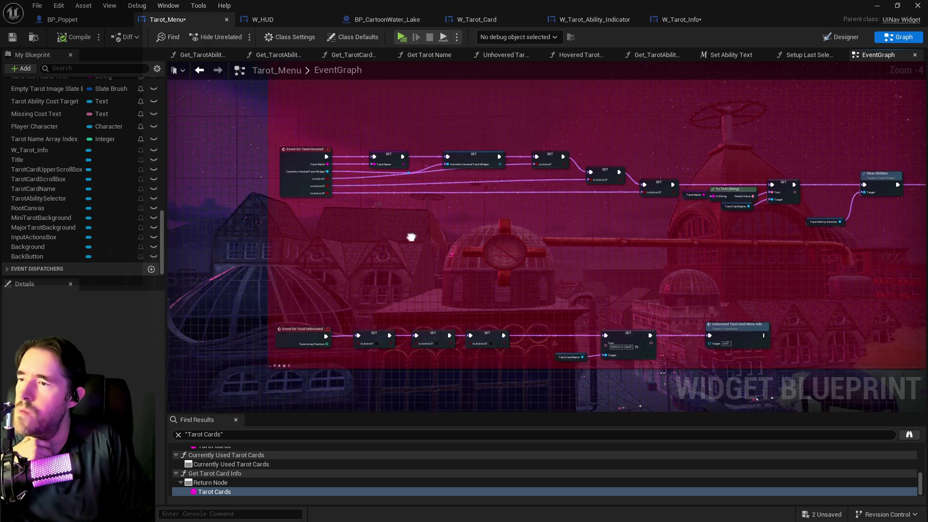
scroll(281, 182, "up", 2)
mouse_move(547, 290)
left_mouse_down()
mouse_move(491, 234)
mouse_move(562, 295)
mouse_move(290, 261)
mouse_move(528, 231)
left_mouse_up()
scroll(675, 266, "down", 3)
mouse_move(675, 266)
left_mouse_down()
mouse_move(482, 374)
mouse_move(285, 380)
left_mouse_up()
mouse_move(282, 314)
left_mouse_down()
mouse_move(658, 358)
mouse_move(663, 373)
left_mouse_up()
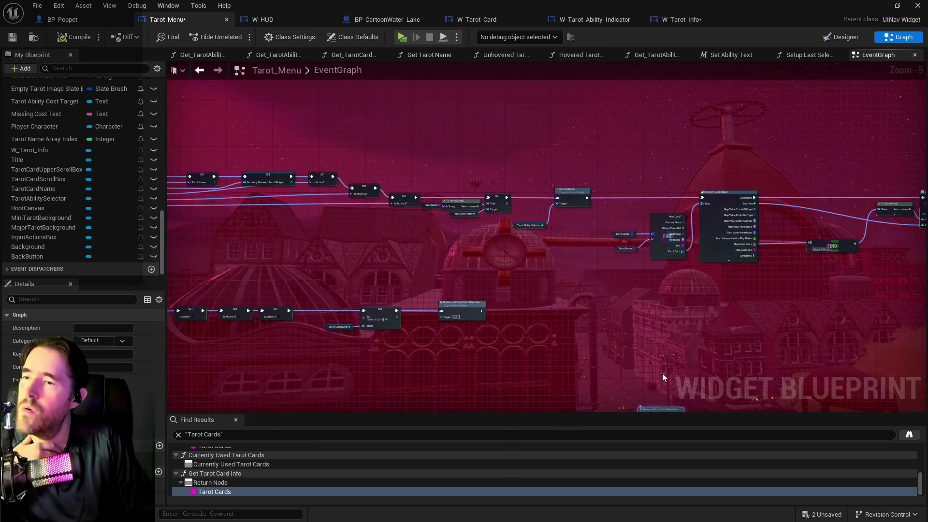
scroll(710, 320, "up", 3)
left_click_drag(710, 341, 323, 332)
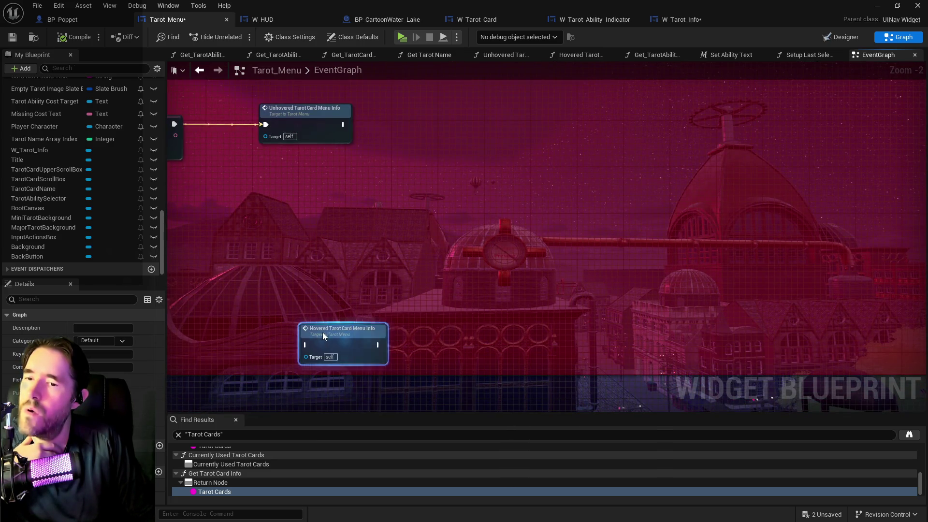
scroll(432, 325, "down", 3)
left_click_drag(518, 326, 594, 259)
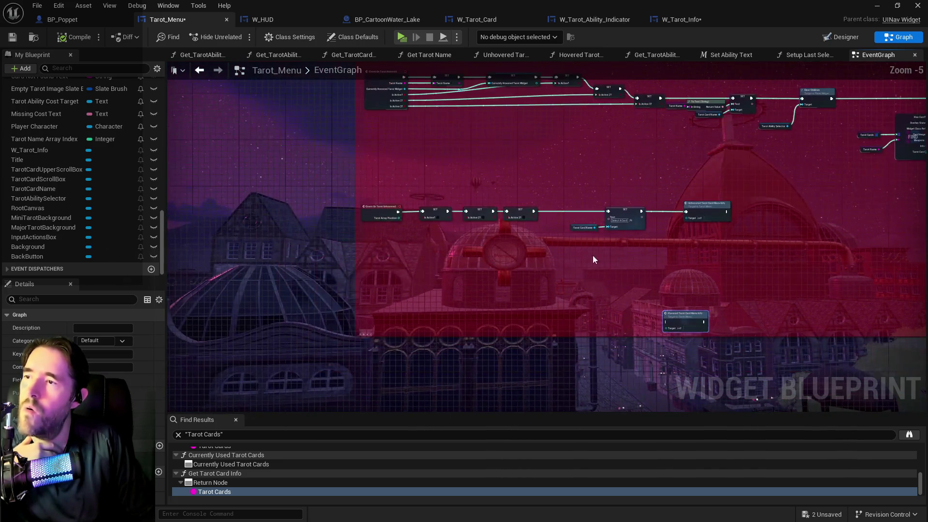
Step: Survey the Clear Children loop, ability indicator creation and both tarot event chains, then open the Content Browser
right_click(418, 281)
left_click(459, 247)
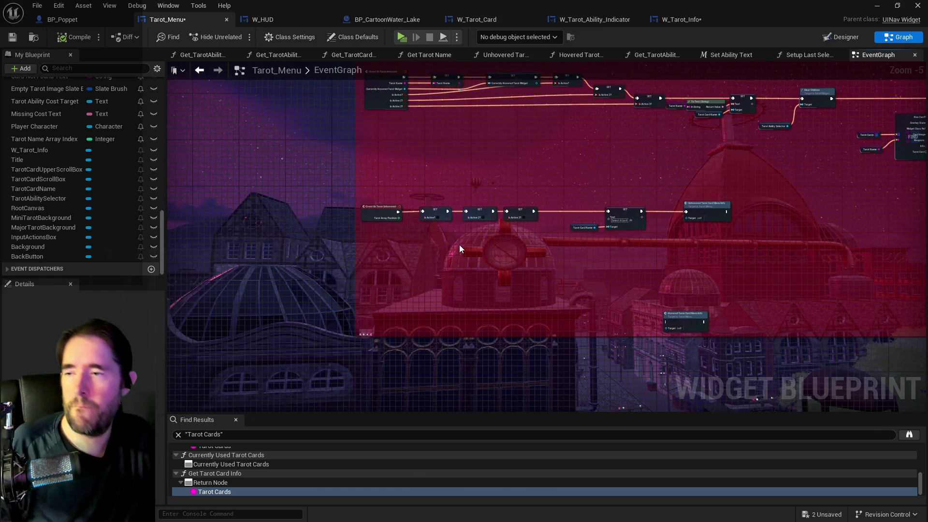
left_click_drag(490, 168, 551, 220)
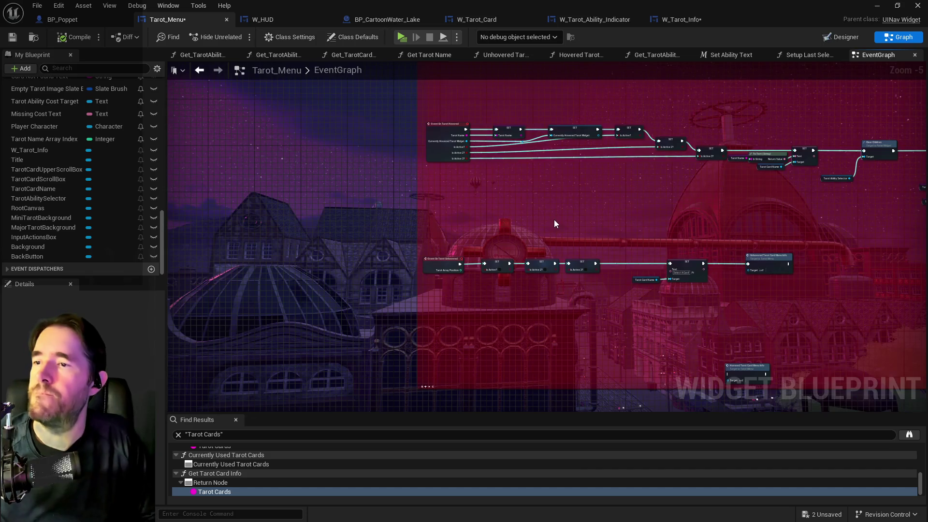
scroll(484, 199, "up", 2)
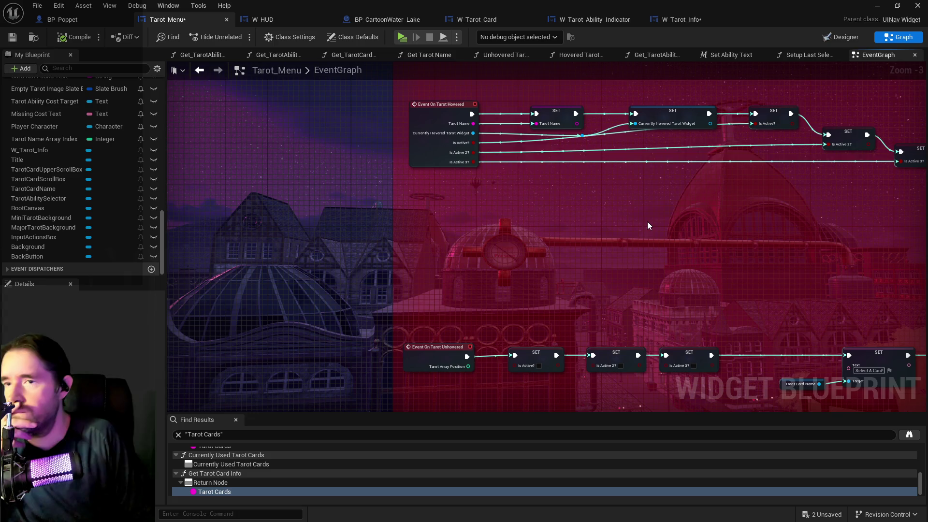
mouse_move(646, 228)
left_mouse_down()
mouse_move(535, 218)
mouse_move(472, 190)
mouse_move(198, 203)
left_mouse_up()
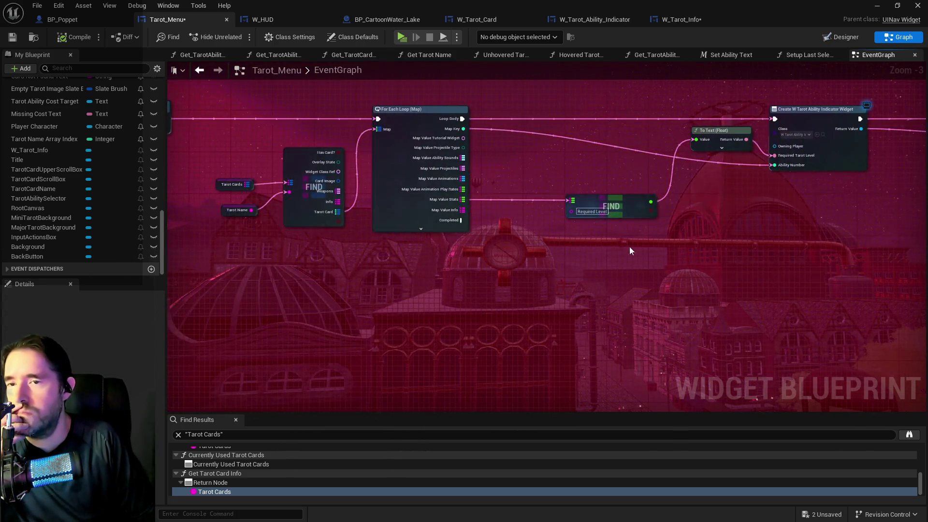
left_click_drag(695, 253, 429, 253)
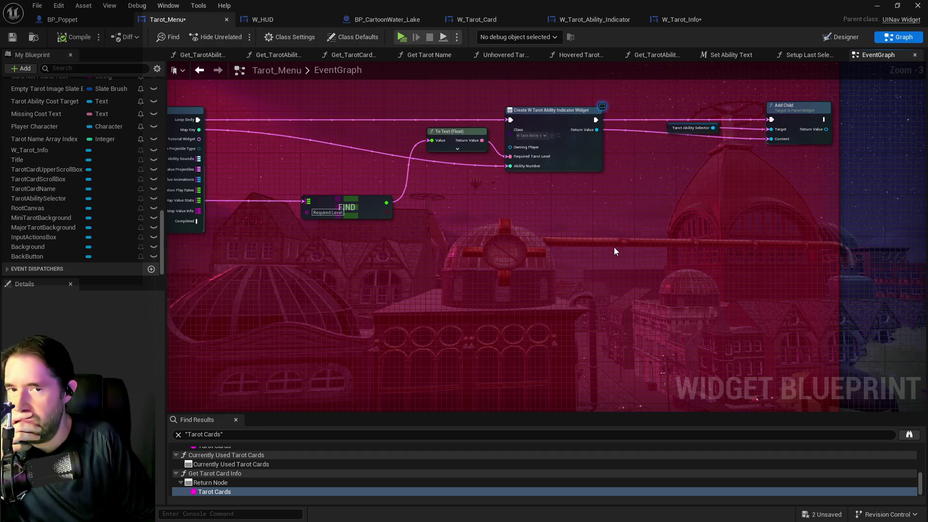
scroll(614, 247, "down", 1)
left_click_drag(624, 248, 761, 276)
scroll(587, 311, "down", 1)
left_click_drag(586, 311, 908, 229)
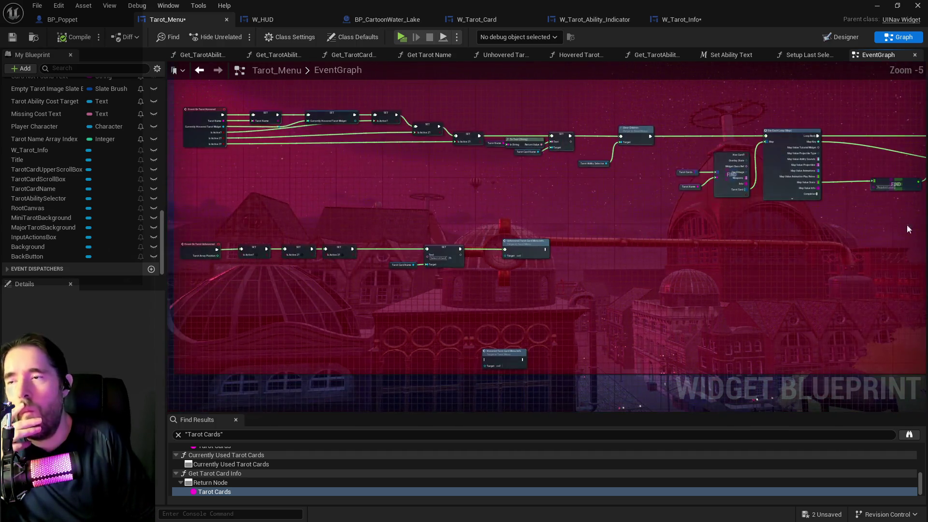
scroll(660, 316, "up", 2)
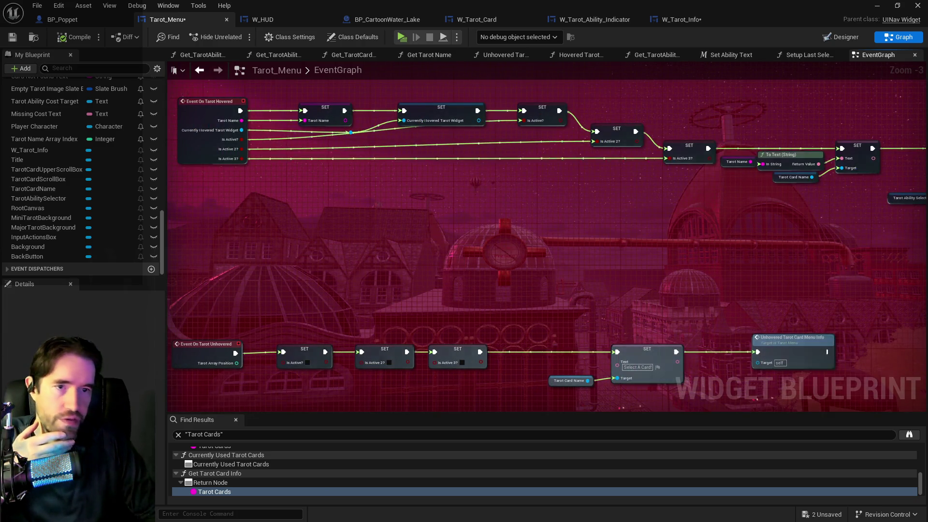
key("ctrl+space")
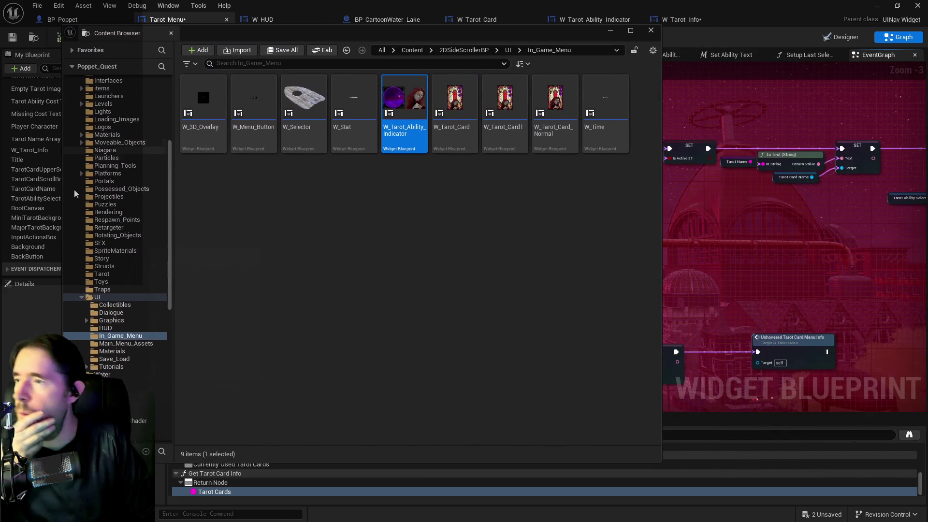
Step: Open the BPI_Menu interface from the Interfaces folder
scroll(146, 232, "up", 3)
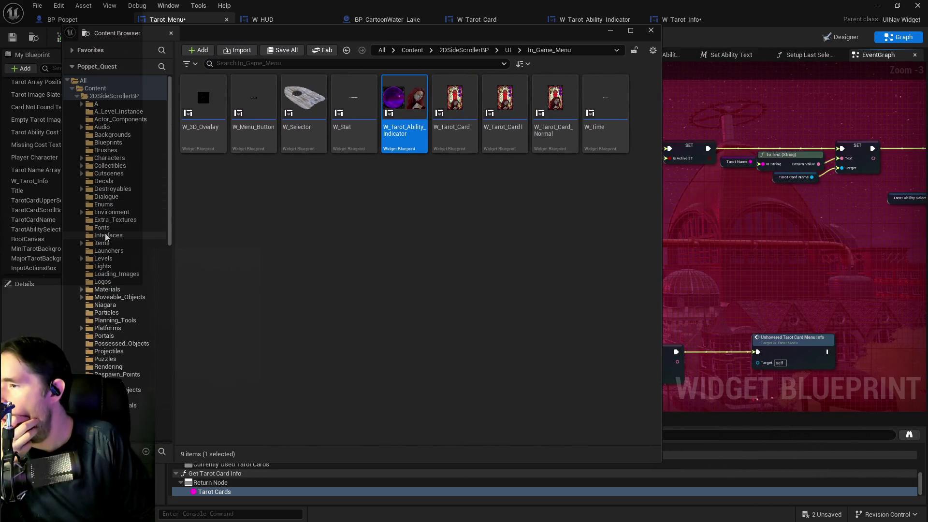
left_click(145, 235)
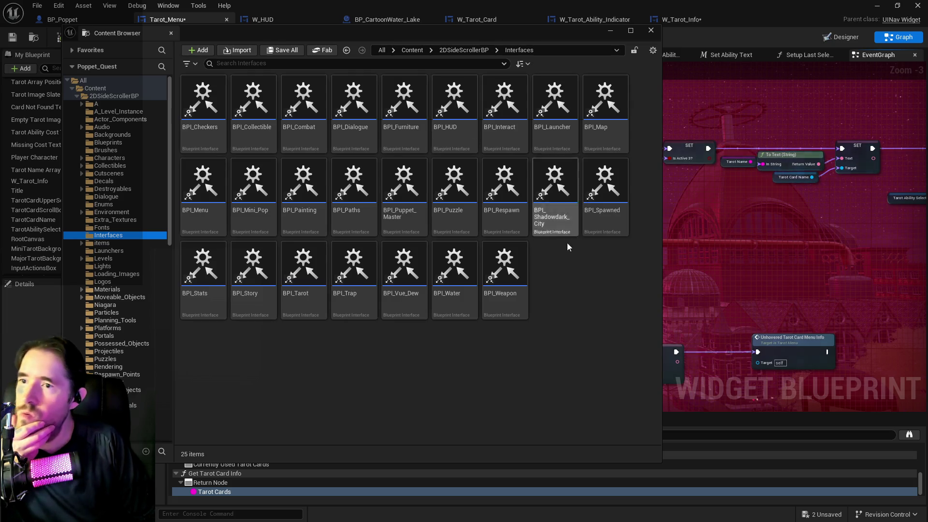
double_click(203, 189)
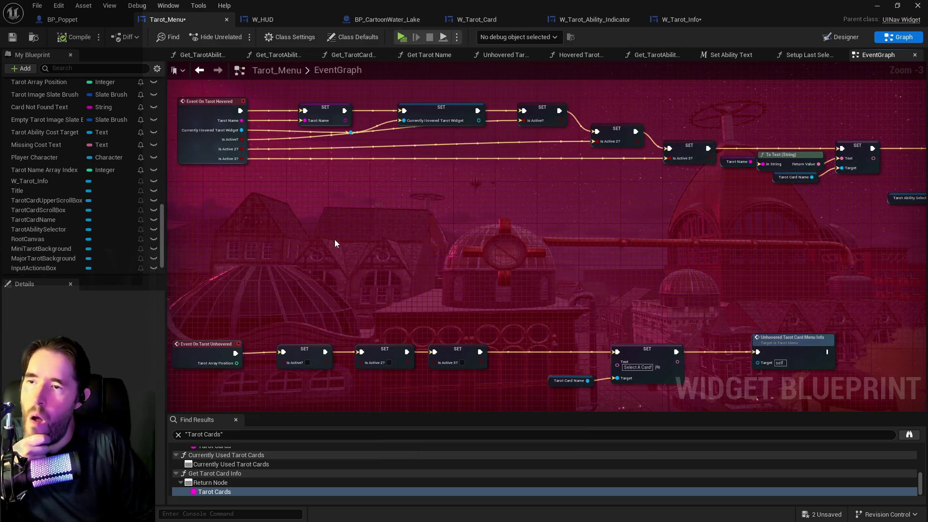
scroll(836, 140, "down", 5)
scroll(836, 135, "up", 5)
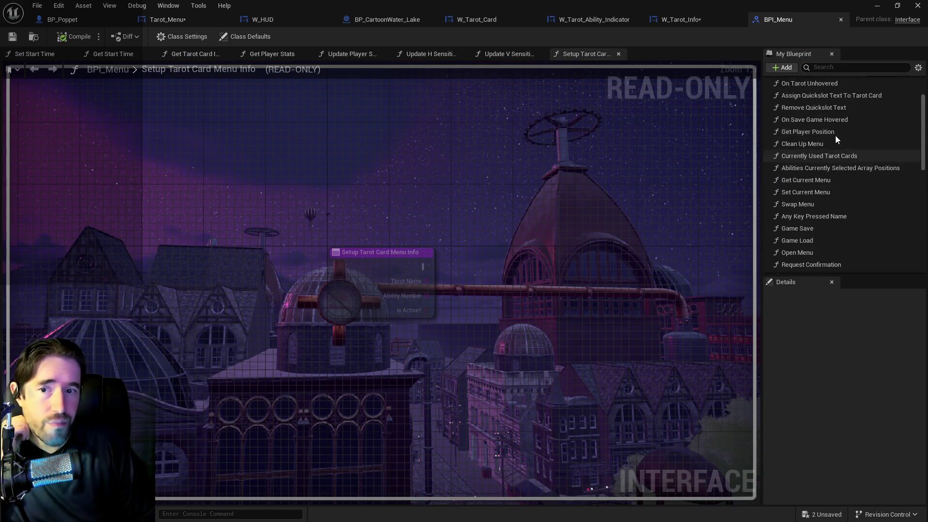
Step: Add a function named 'Tarot Ability Indicator Hovered' and save BPI_Menu
left_click(825, 69)
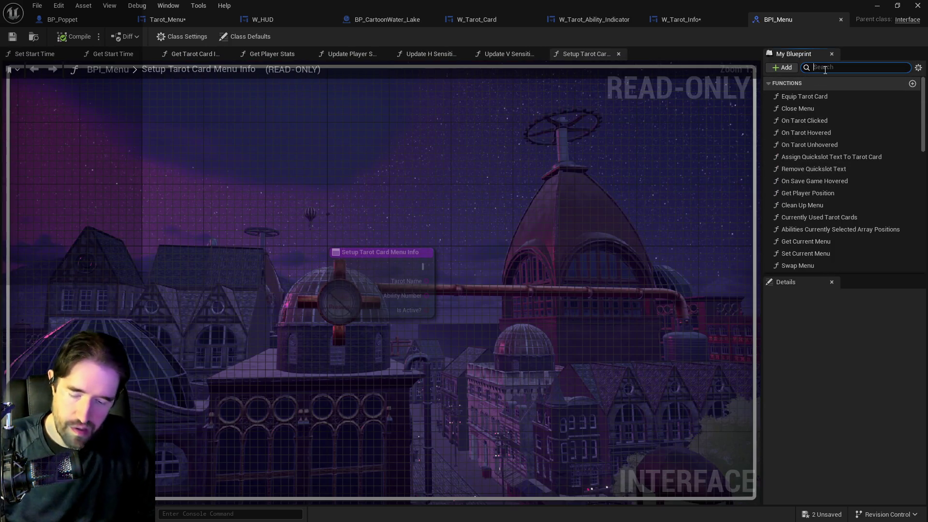
left_click(783, 68)
left_click(795, 104)
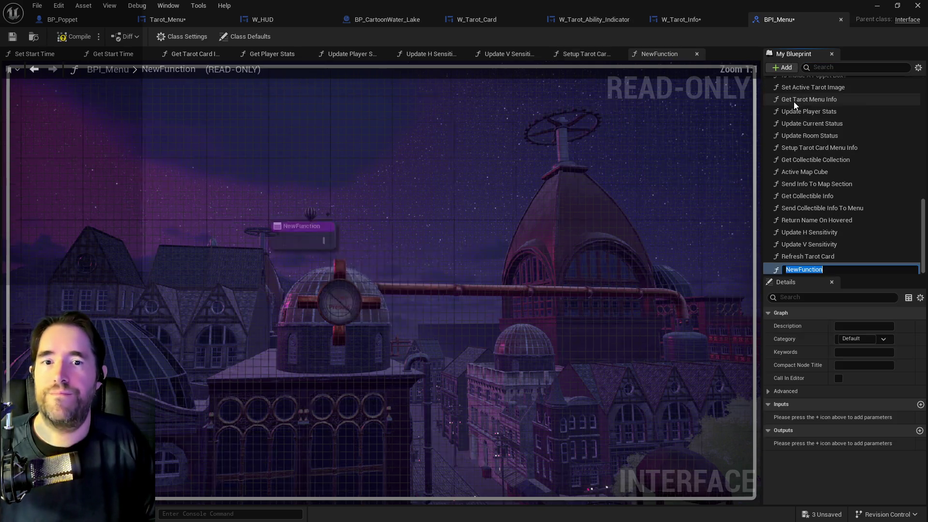
type("Tarot Ability In")
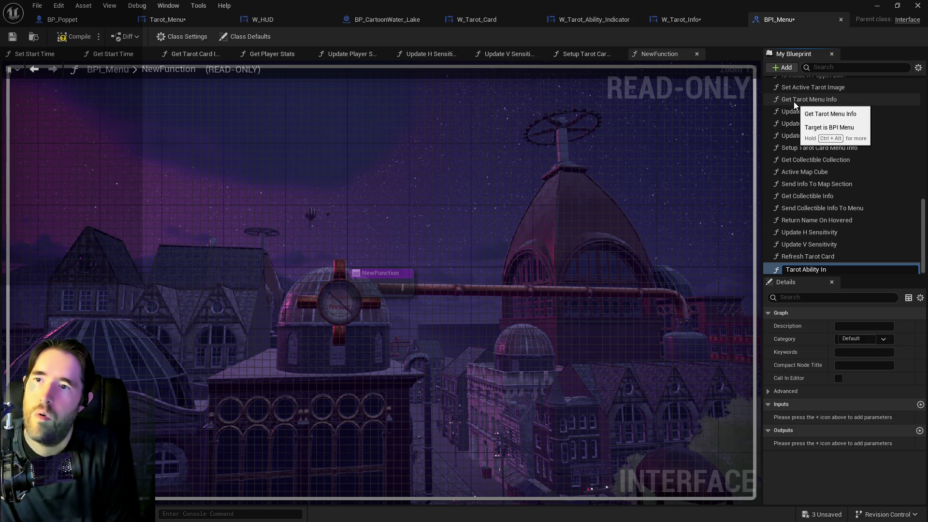
type("ered")
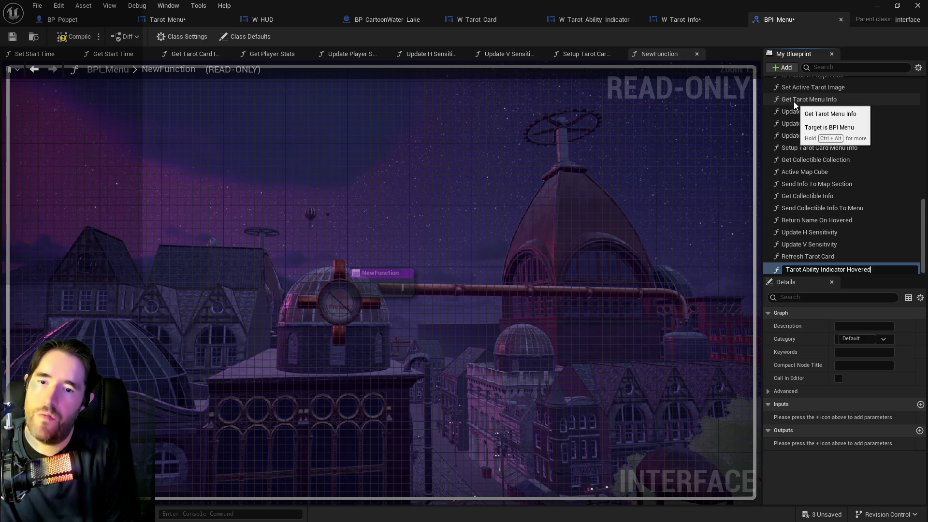
key("Return")
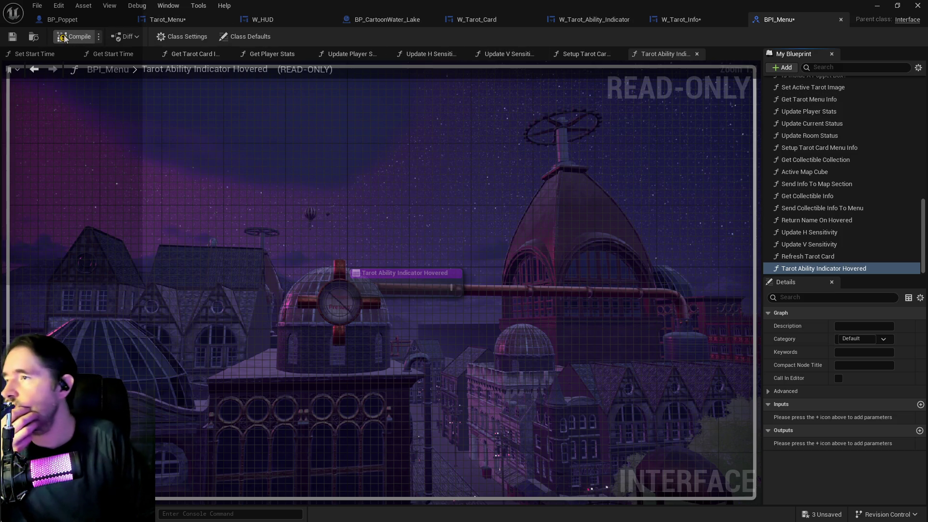
left_click(16, 41)
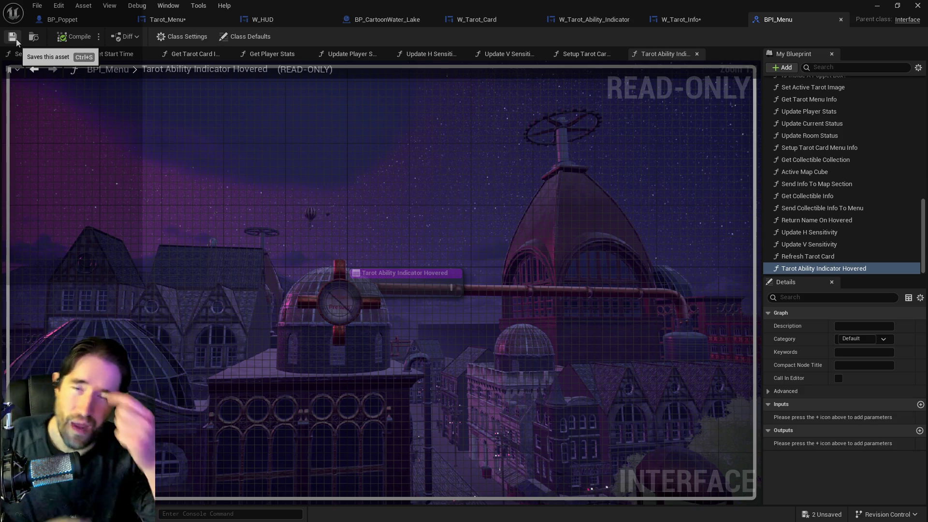
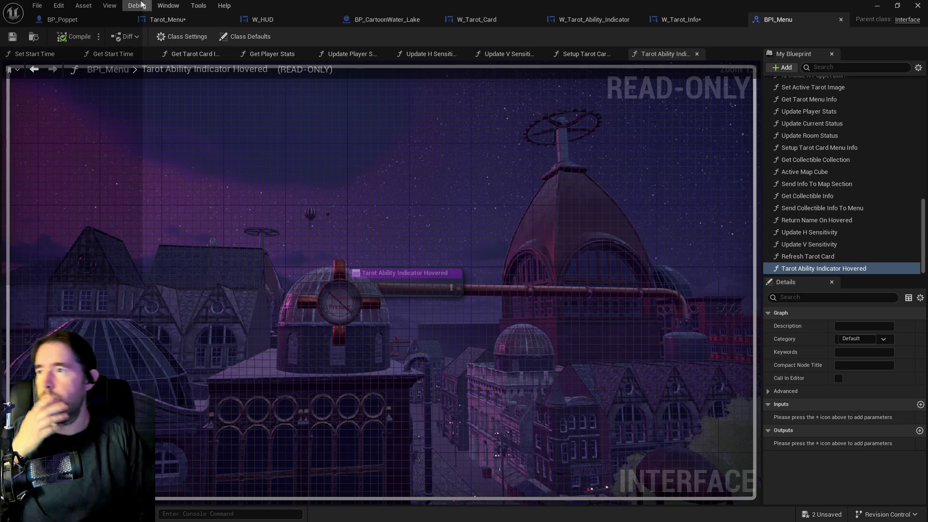
Step: Check the Tarot_Menu and BPI_Menu graphs, then frame W_Tarot_Ability_Indicator's button events
left_click(153, 24)
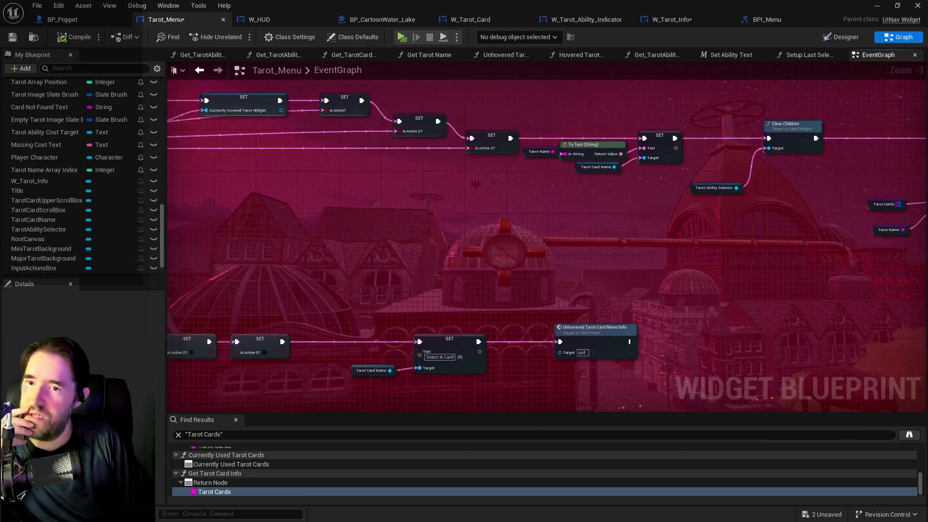
scroll(556, 223, "down", 3)
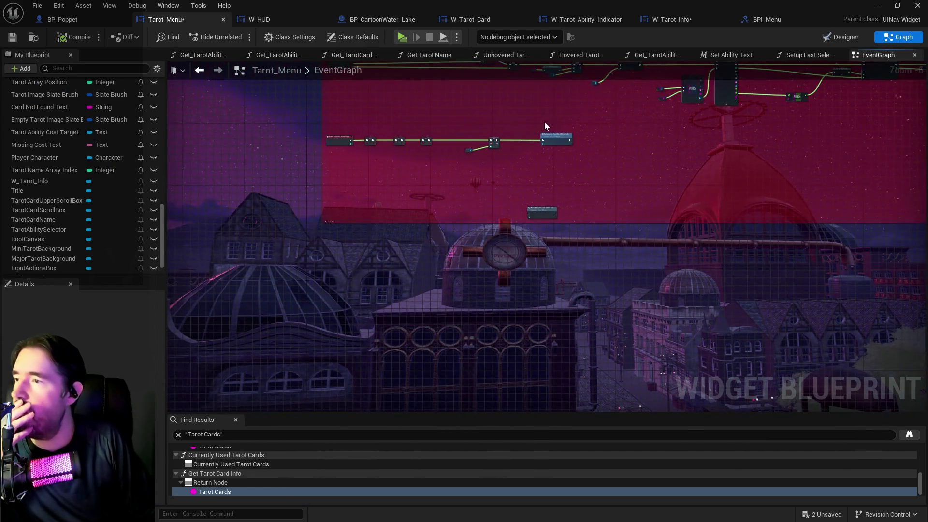
left_click(740, 22)
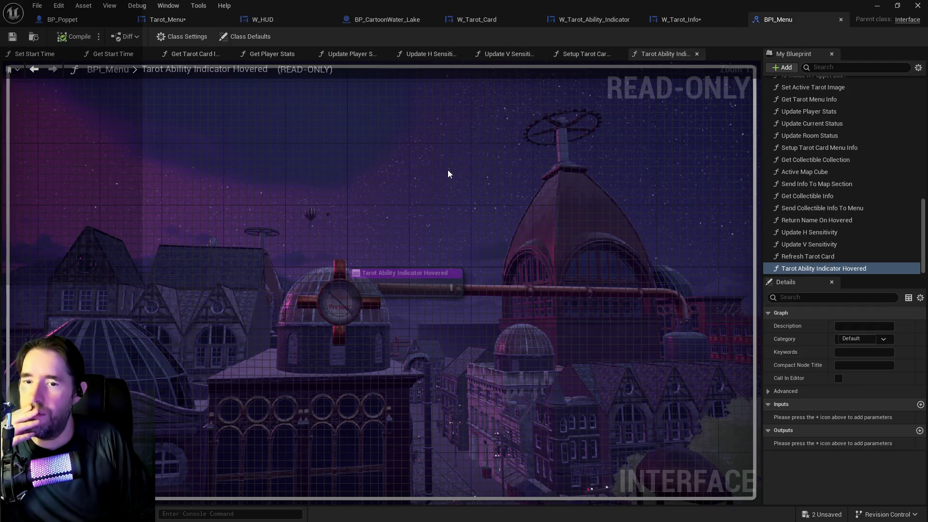
left_click(181, 21)
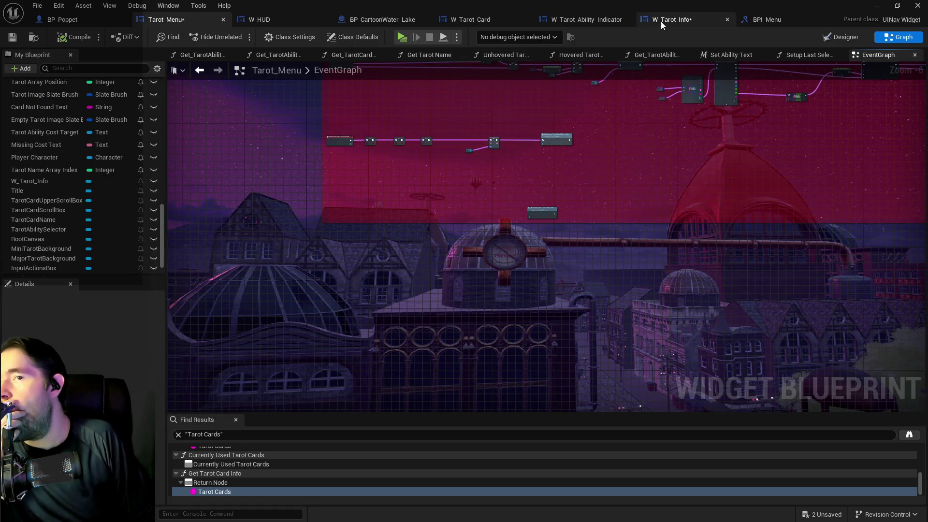
left_click(585, 19)
left_click_drag(425, 293, 380, 165)
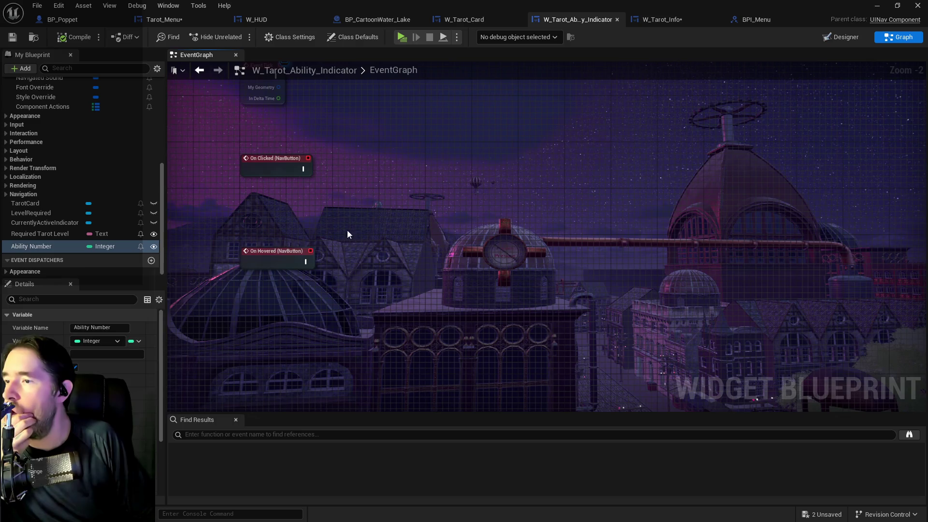
mouse_move(347, 230)
left_mouse_down()
mouse_move(371, 372)
mouse_move(372, 289)
mouse_move(376, 275)
mouse_move(378, 328)
mouse_move(406, 201)
left_mouse_up()
scroll(376, 275, "down", 1)
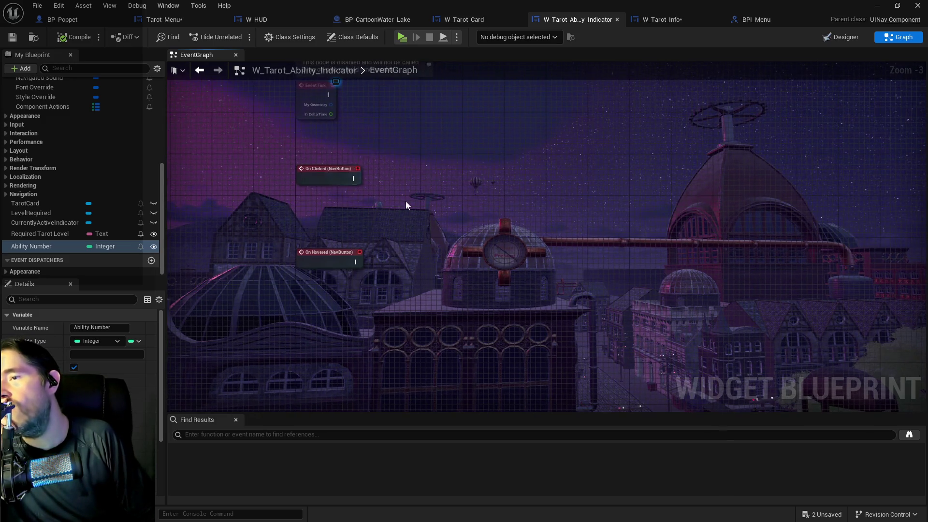
Step: Add a Get Parent node to W_Tarot_Ability_Indicator's event graph
right_click(422, 262)
type("get")
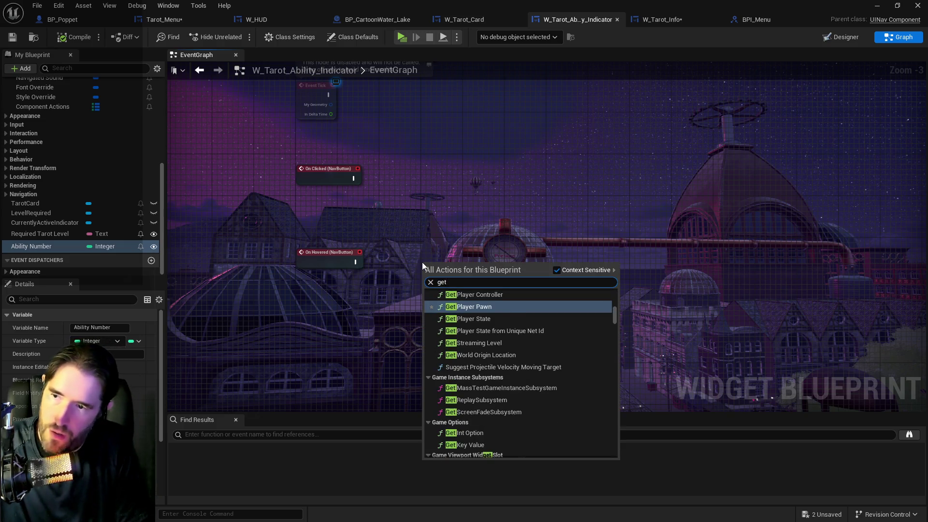
type(" part")
key("BackSpace")
type("ent")
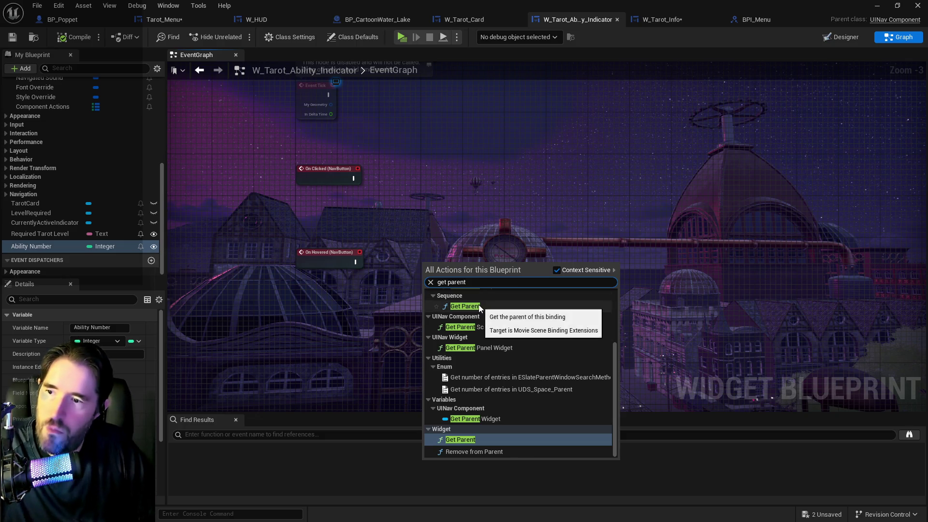
left_click(479, 419)
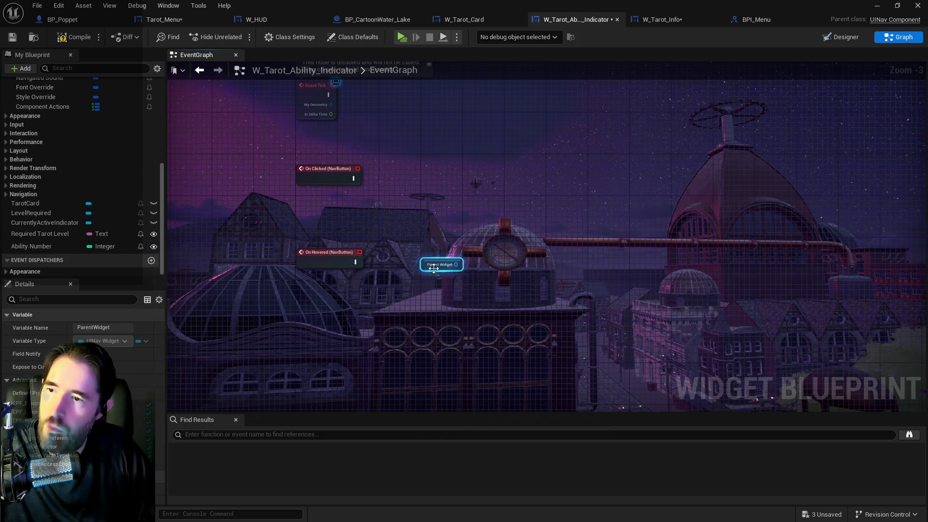
Step: Call Tarot Ability Indicator Hovered (Message) on the parent, then switch to W_Tarot_Card's graph
mouse_move(424, 267)
left_mouse_down()
mouse_move(419, 301)
mouse_move(522, 272)
mouse_move(457, 296)
mouse_move(501, 261)
left_mouse_up()
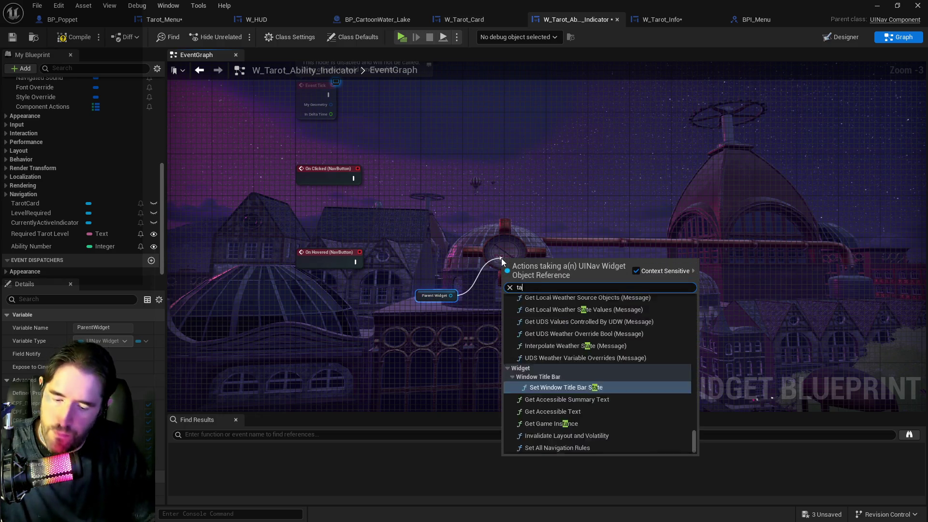
type("tarot abil")
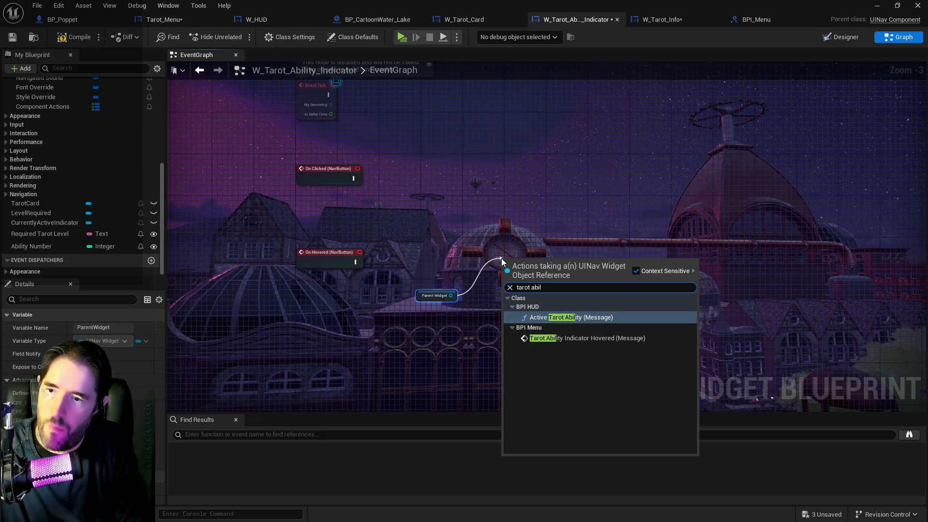
left_click(611, 338)
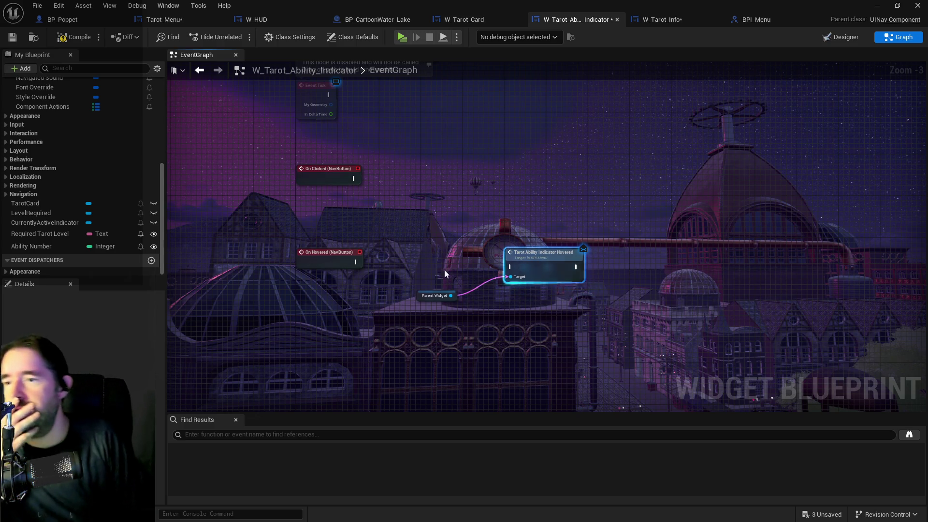
left_click_drag(445, 270, 434, 331)
left_click_drag(443, 249, 436, 176)
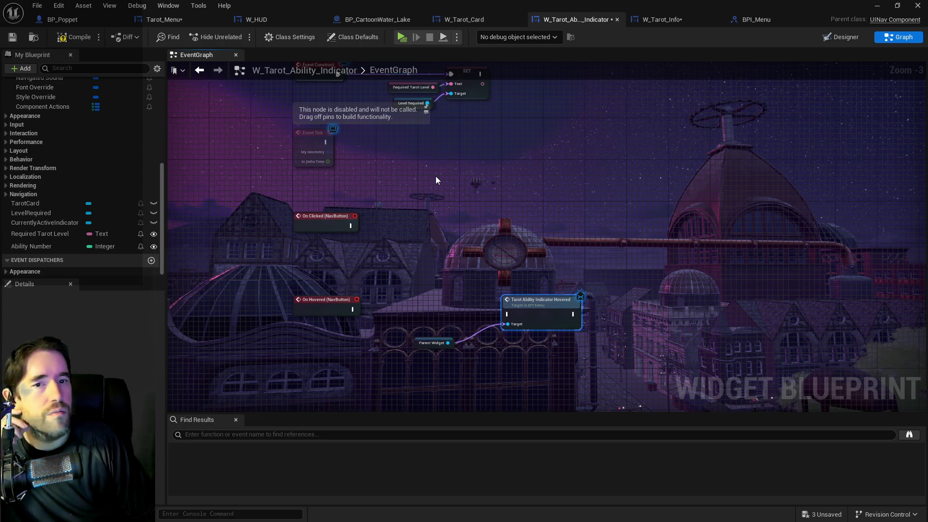
left_click(468, 19)
scroll(452, 176, "down", 1)
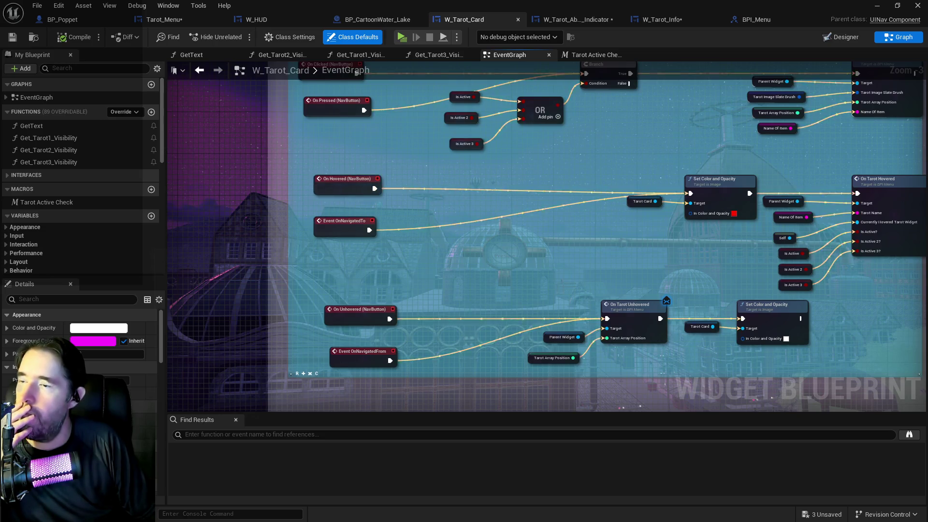
Step: Look over W_Tarot_Card's On Tarot Hovered node and Quickslot comment area
left_click_drag(841, 240, 636, 235)
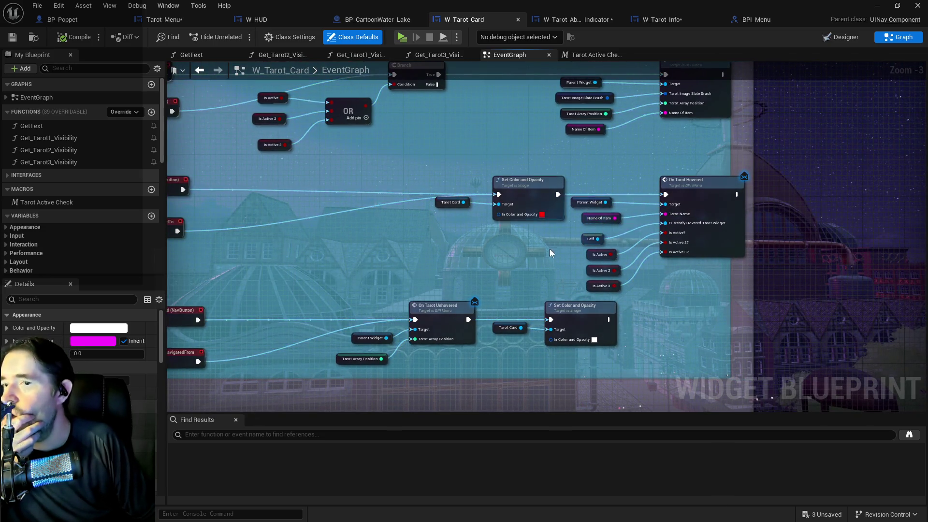
scroll(528, 265, "down", 2)
left_click_drag(572, 236, 538, 130)
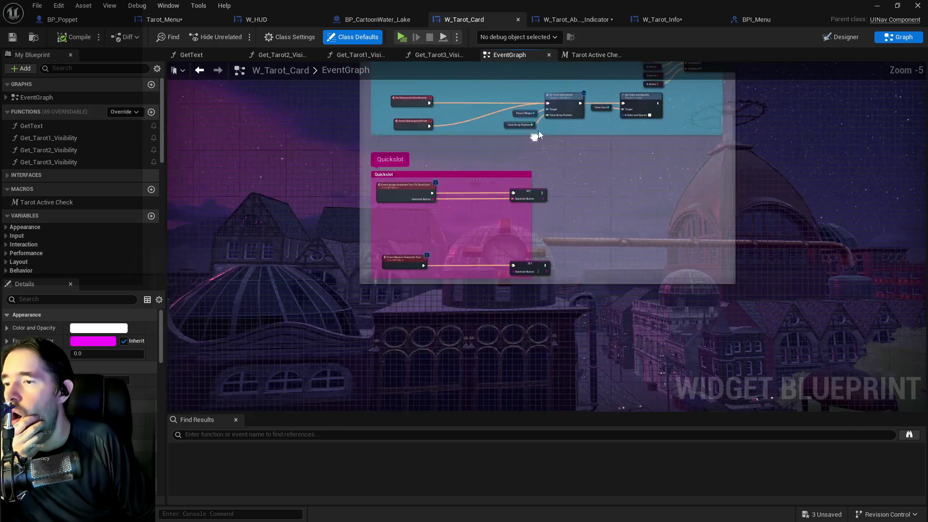
right_click(400, 303)
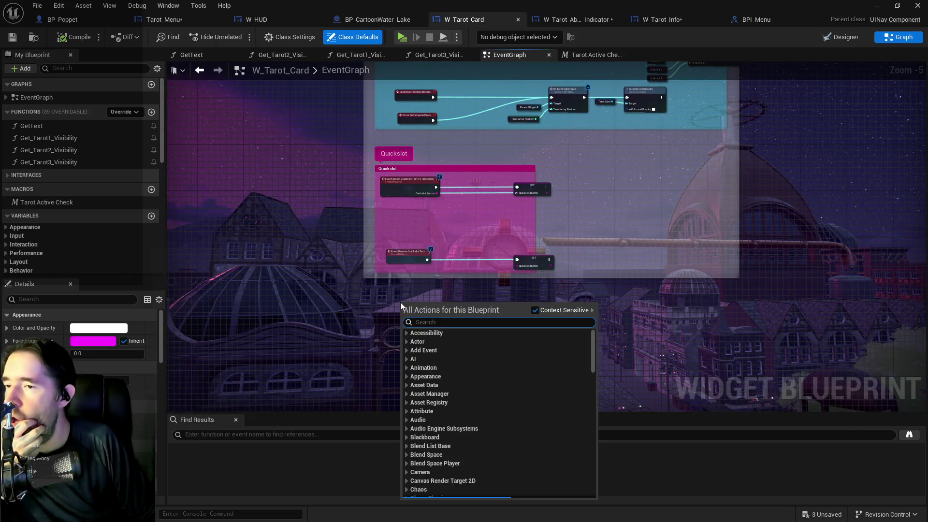
Step: Place an Event Tarot Ability Indicator Hovered node in Tarot_Menu's event graph
left_click(190, 21)
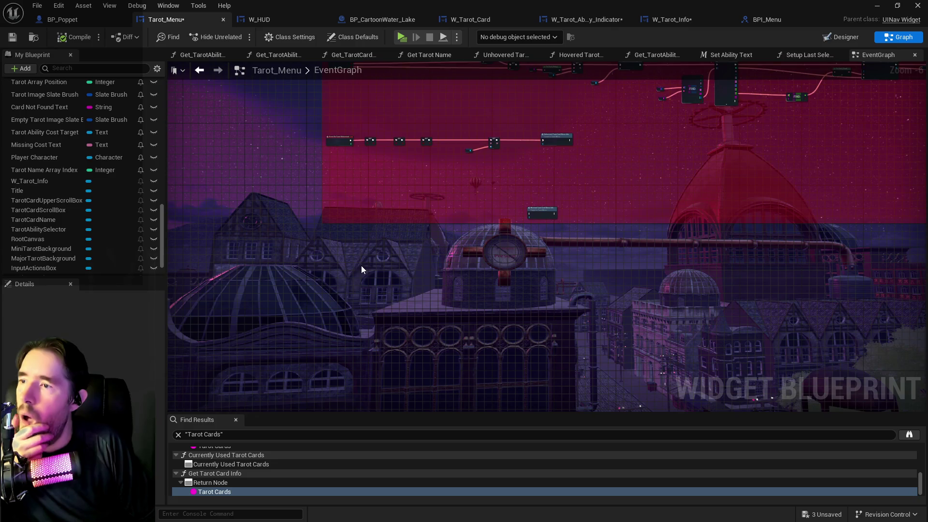
right_click(345, 257)
type("tarot abili")
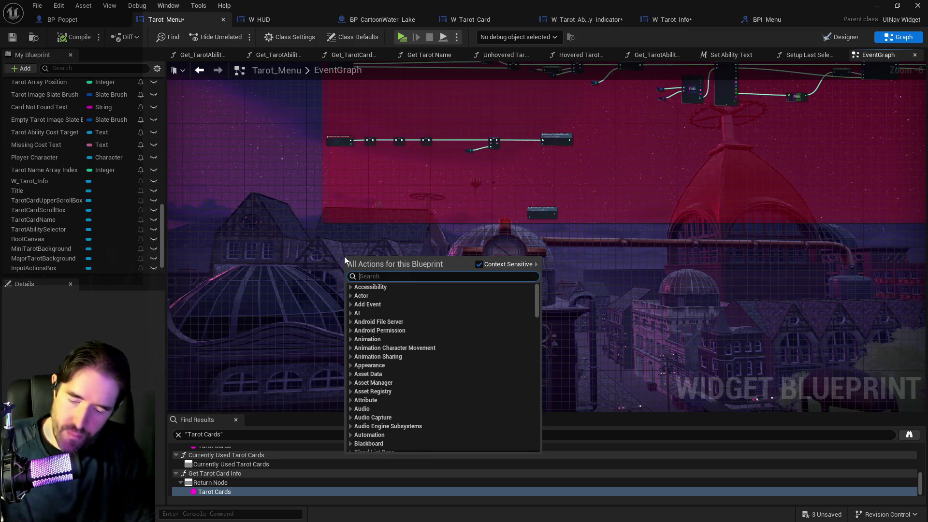
type("ty hov")
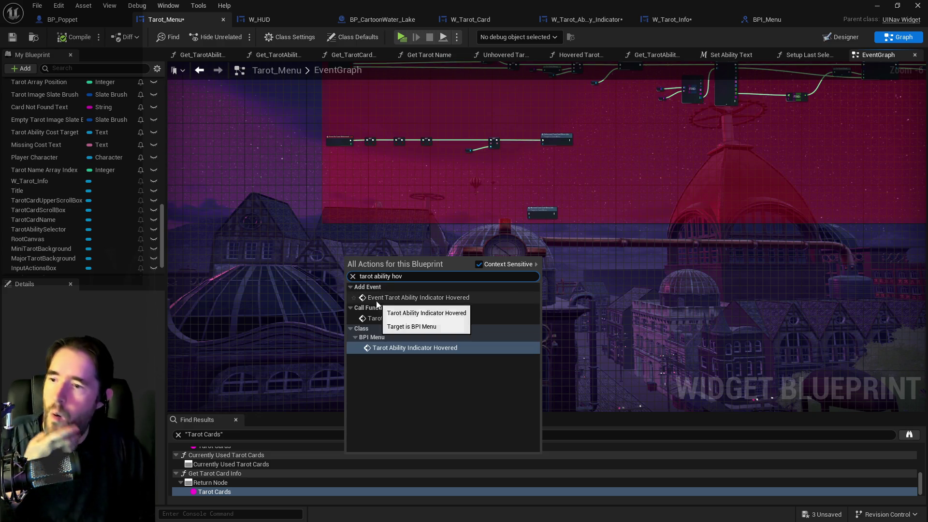
left_click(389, 298)
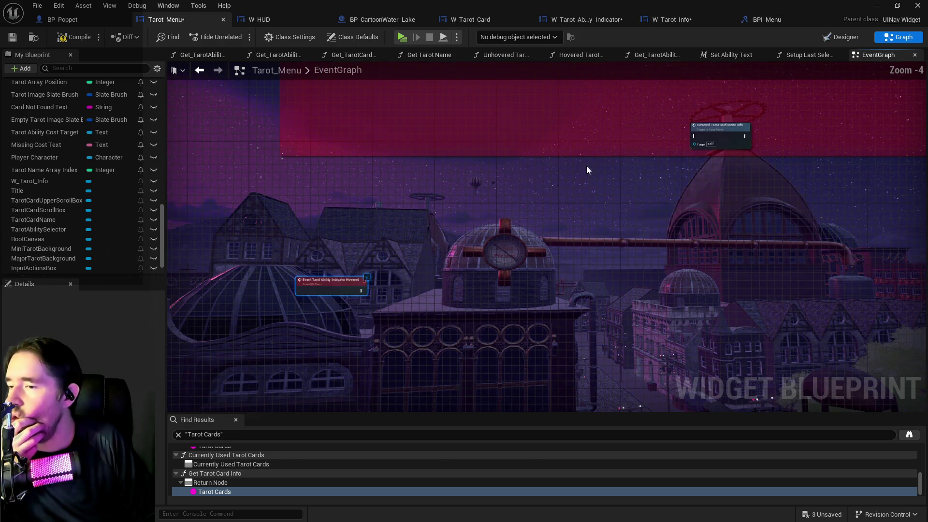
left_click(776, 20)
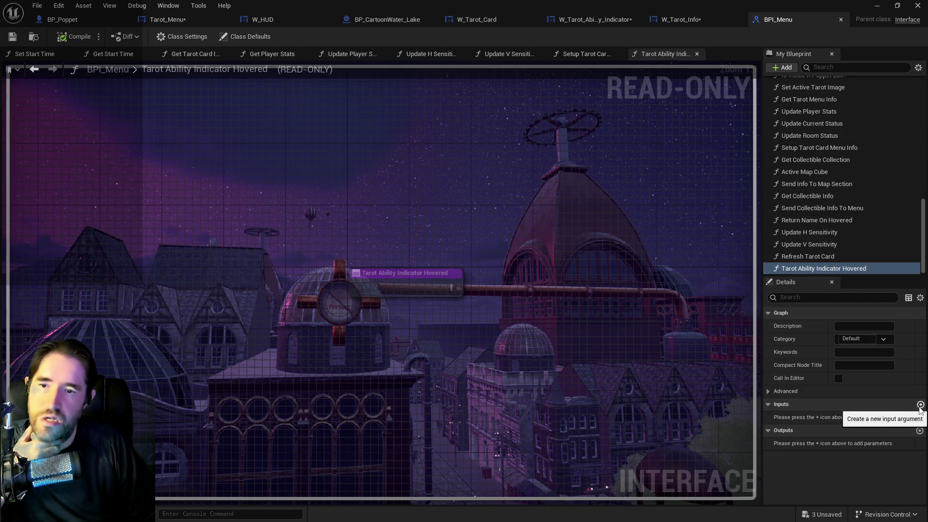
Step: Add an Integer input named Tarot Ability Number to the function and save BPI_Menu
left_click(921, 406)
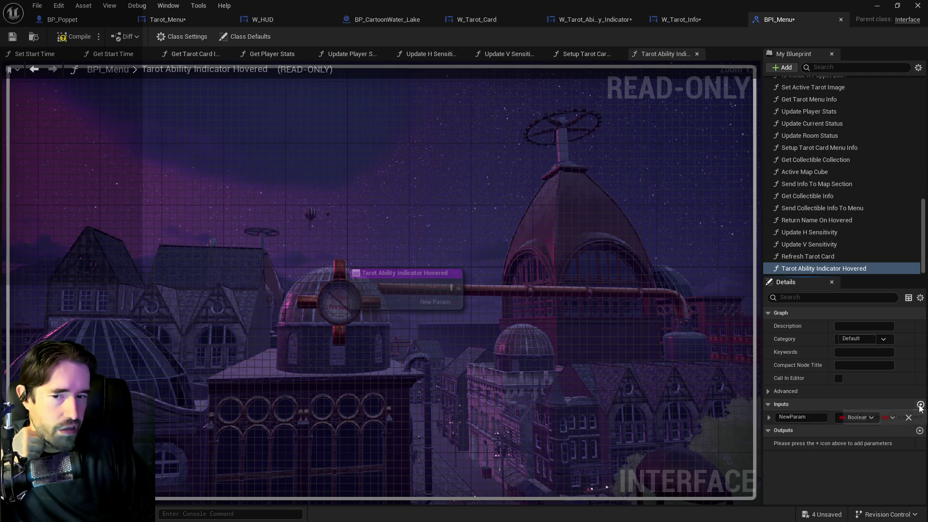
left_click(870, 417)
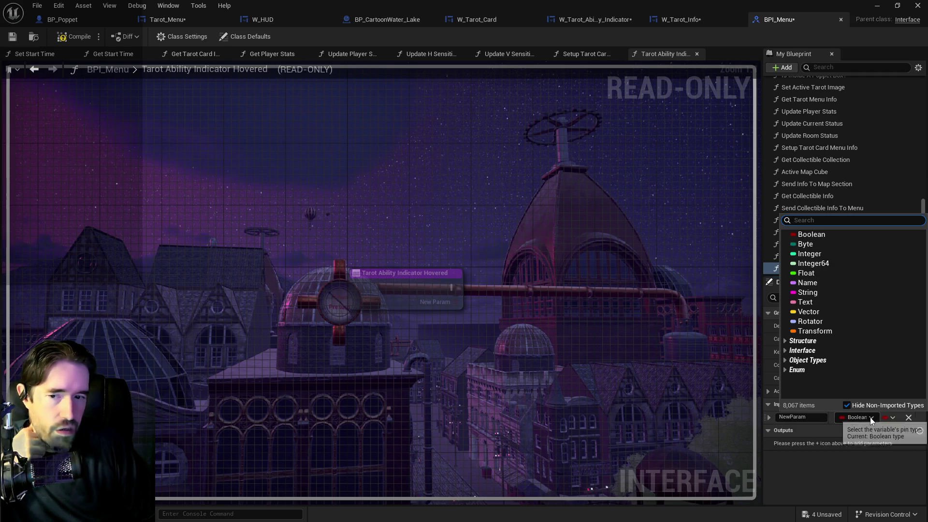
left_click(808, 254)
left_click(809, 420)
type("Tarot Ability Number")
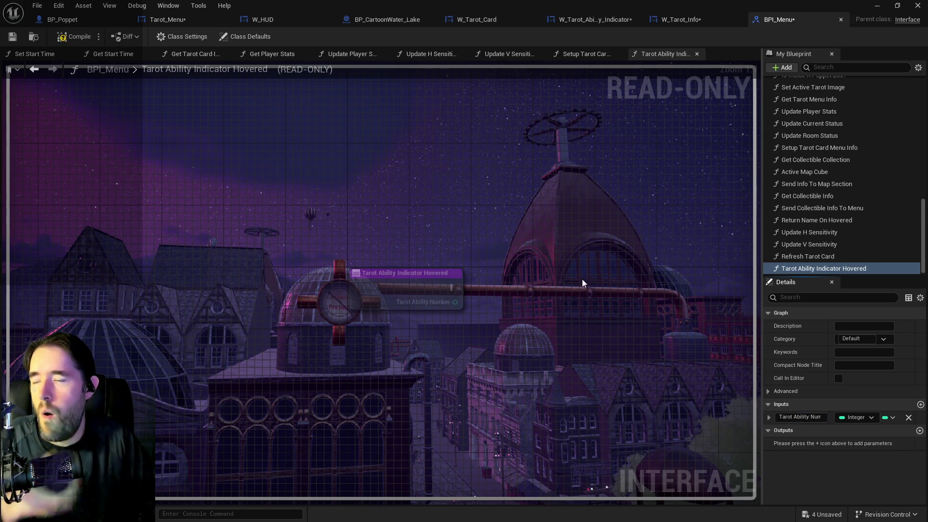
left_click(11, 37)
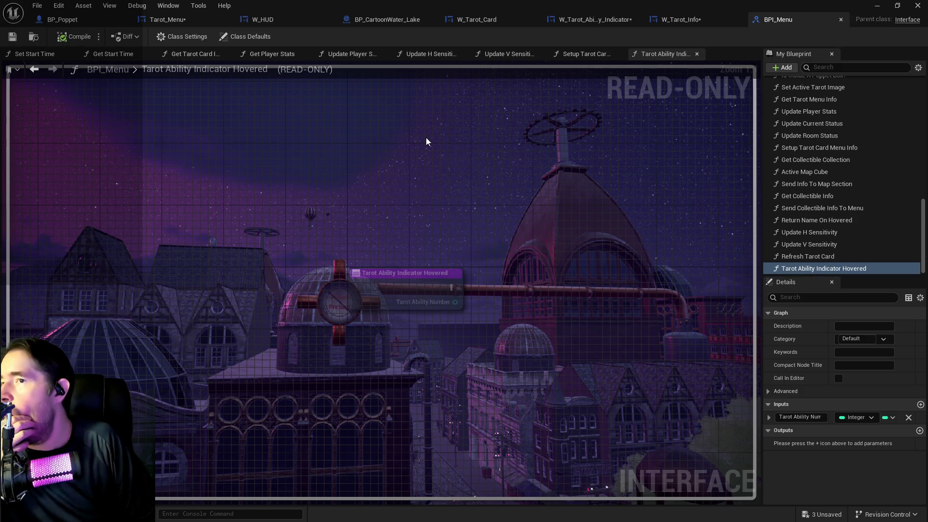
Step: Refresh the Tarot Ability Indicator Hovered call so it gains a Tarot Ability Number pin
left_click(564, 23)
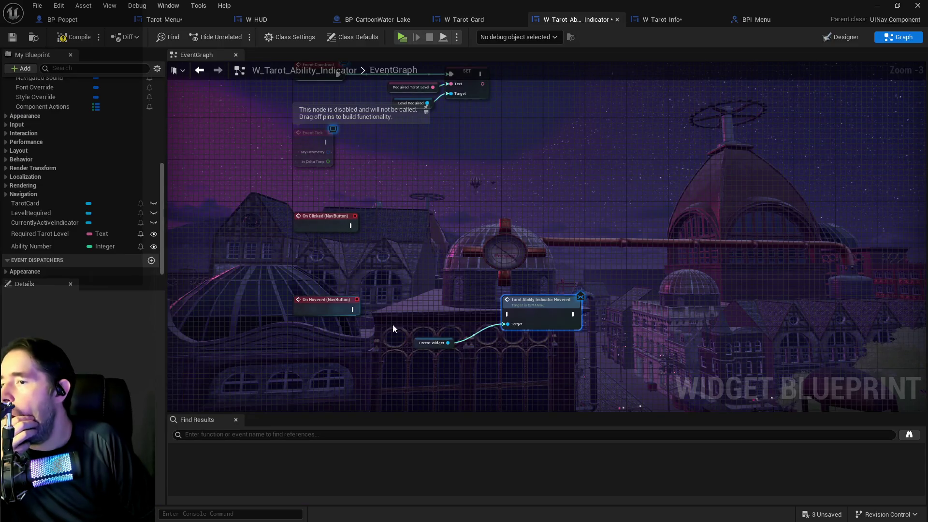
right_click(540, 331)
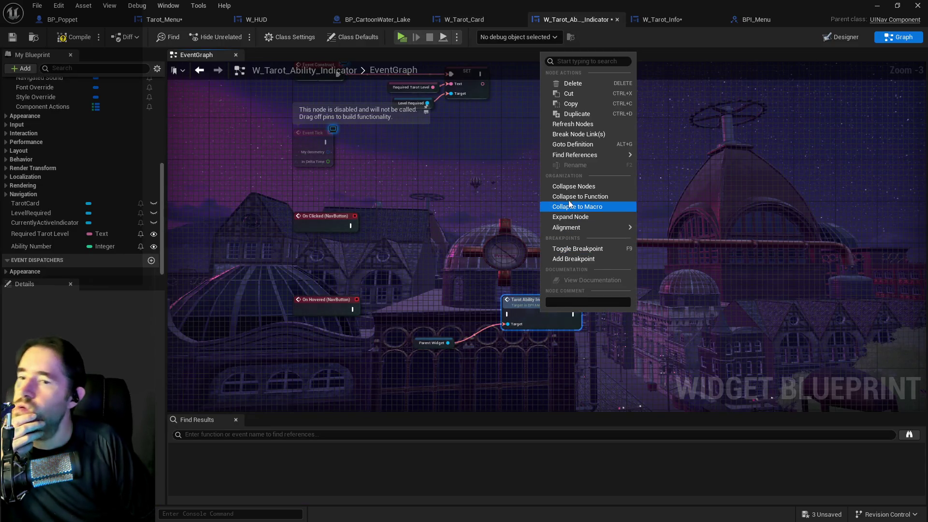
mouse_move(564, 229)
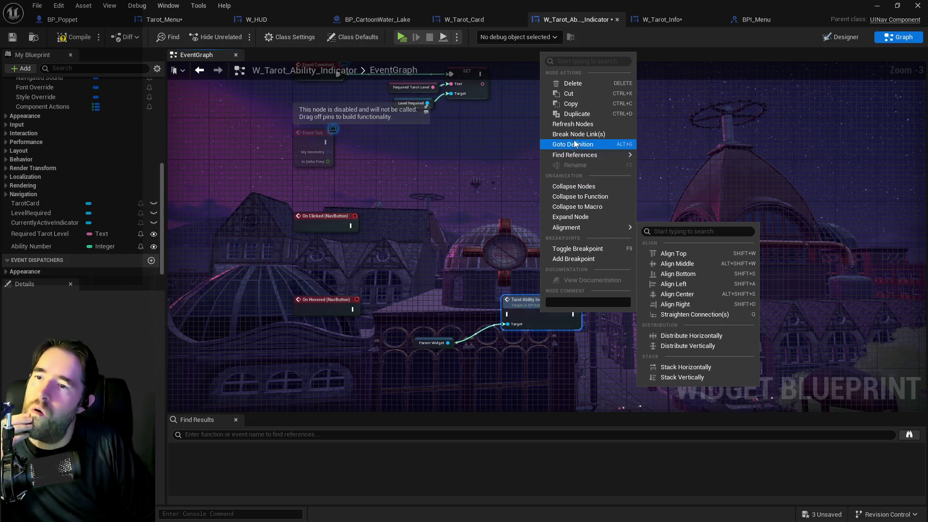
left_click(574, 125)
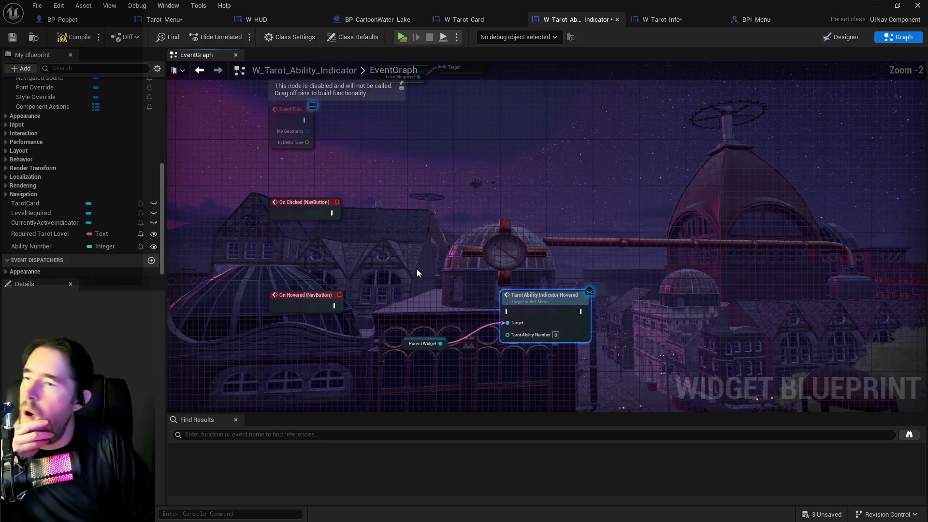
Step: Feed an Ability Number getter into the call, run it from On Hovered, and remove construct/tick nodes
scroll(417, 269, "up", 1)
mouse_move(45, 245)
left_mouse_down()
mouse_move(434, 400)
mouse_move(497, 358)
left_mouse_up()
left_click(430, 403)
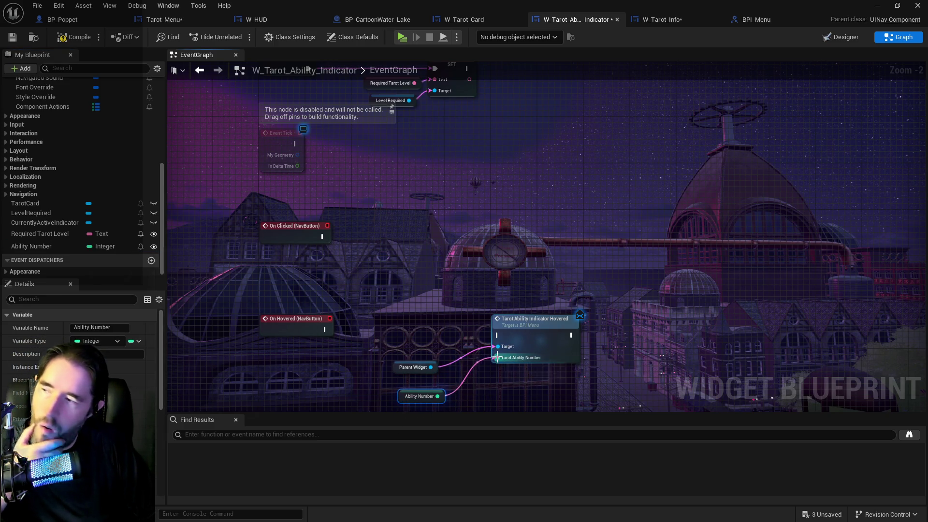
left_click_drag(325, 329, 498, 335)
left_click_drag(473, 383, 503, 401)
left_click_drag(539, 325, 556, 319)
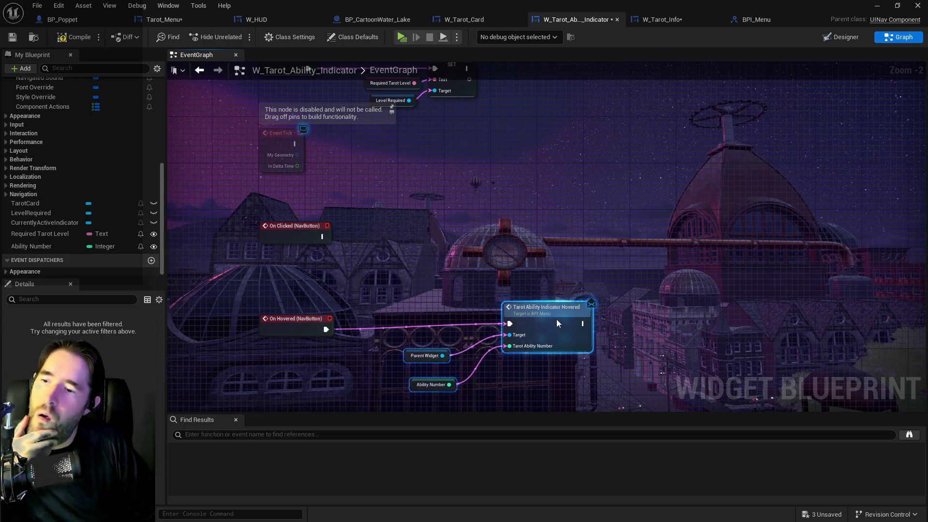
scroll(523, 296, "down", 1)
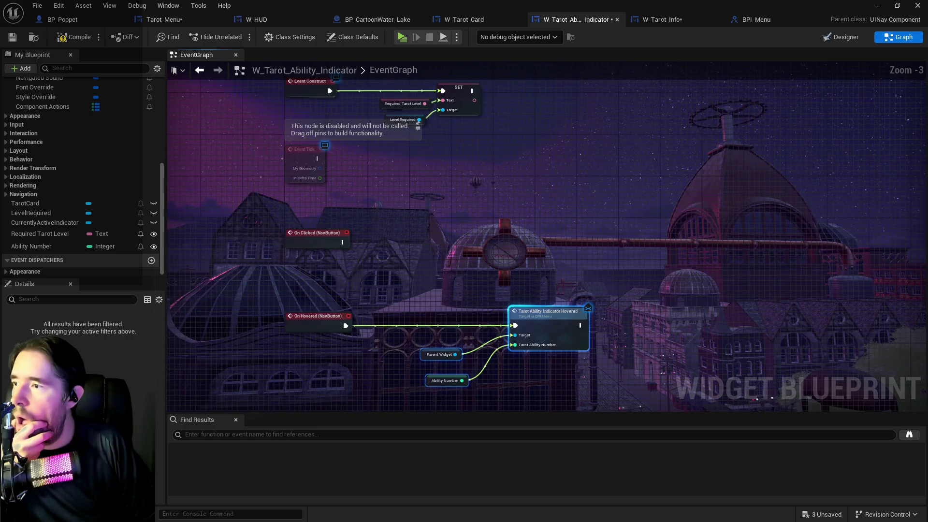
mouse_move(516, 293)
left_mouse_down()
mouse_move(527, 367)
mouse_move(547, 275)
left_mouse_up()
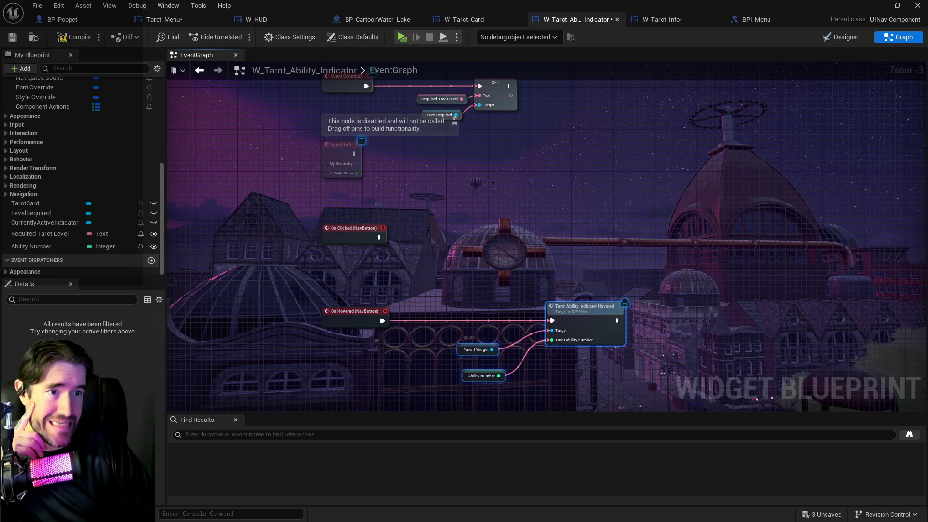
key("ctrl+z")
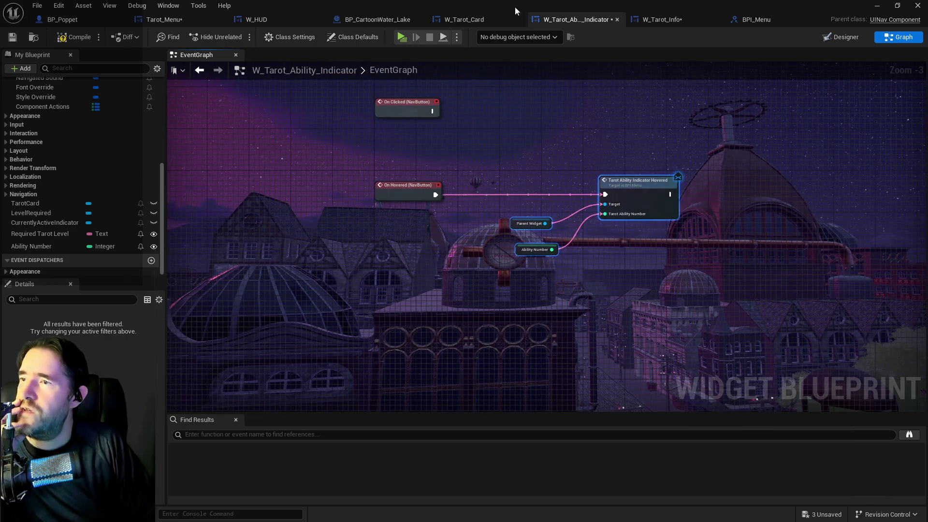
left_click(166, 19)
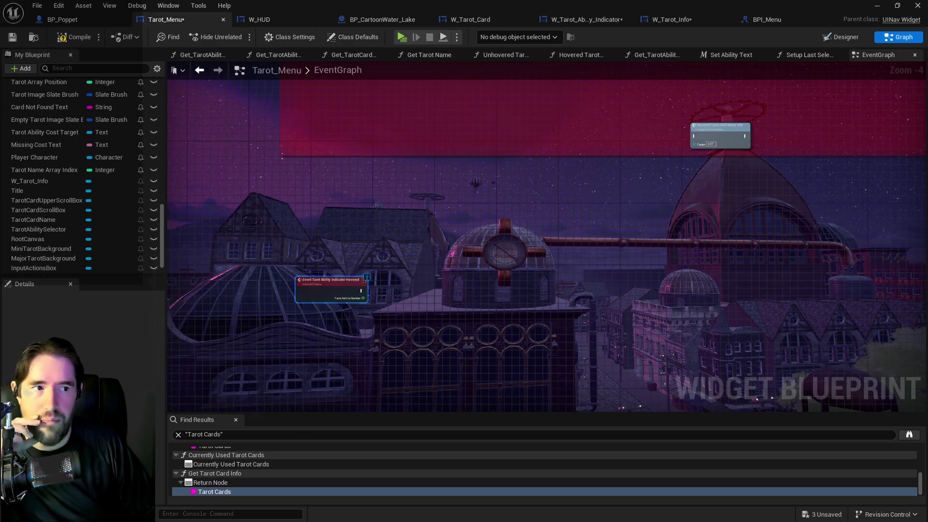
scroll(610, 208, "down", 4)
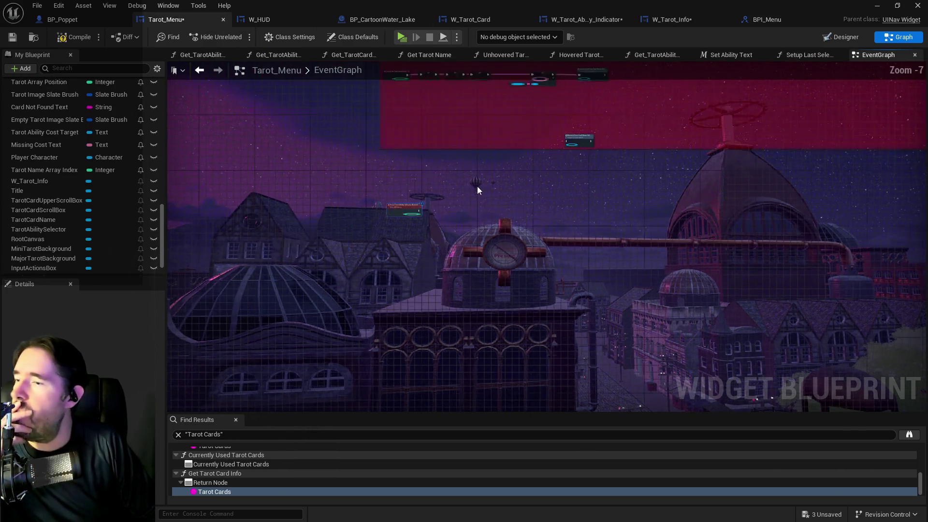
scroll(471, 245, "up", 4)
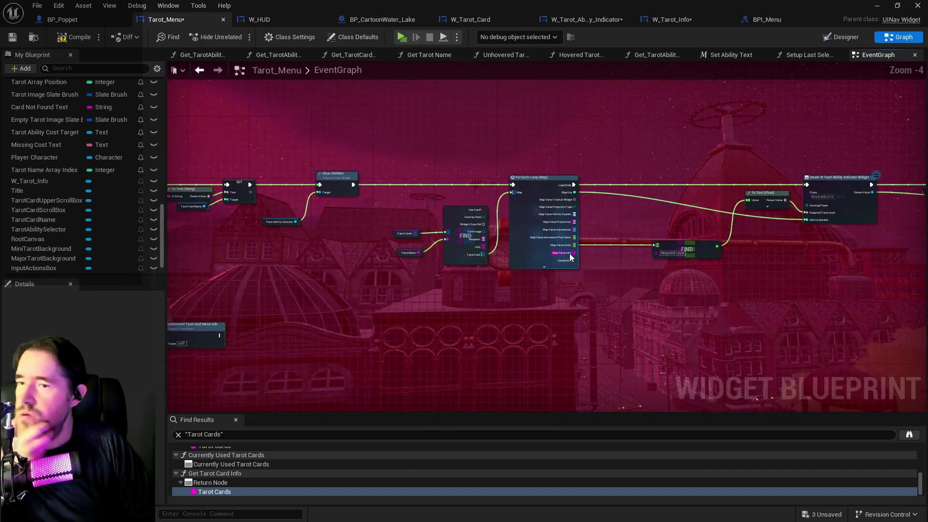
left_click_drag(570, 257, 481, 190)
left_click_drag(425, 228, 397, 182)
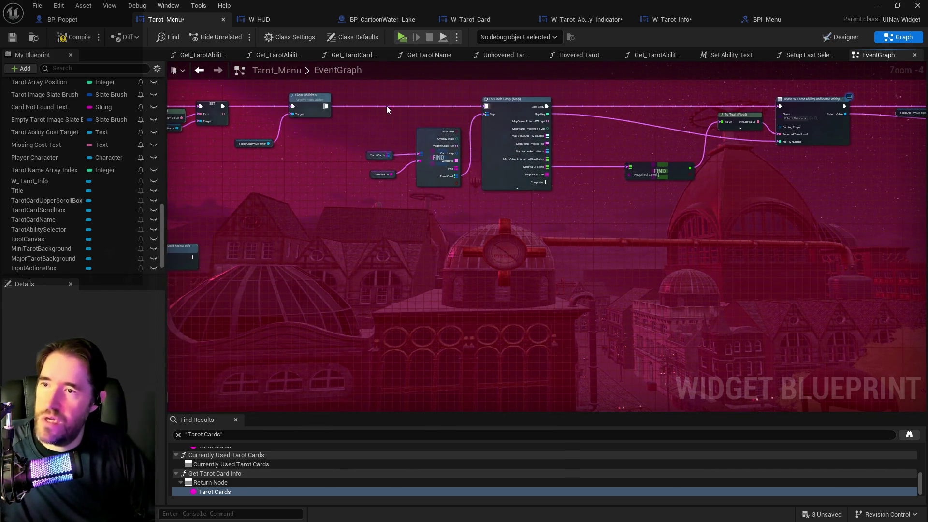
mouse_move(387, 107)
left_mouse_down()
mouse_move(527, 194)
mouse_move(586, 212)
mouse_move(509, 186)
left_mouse_up()
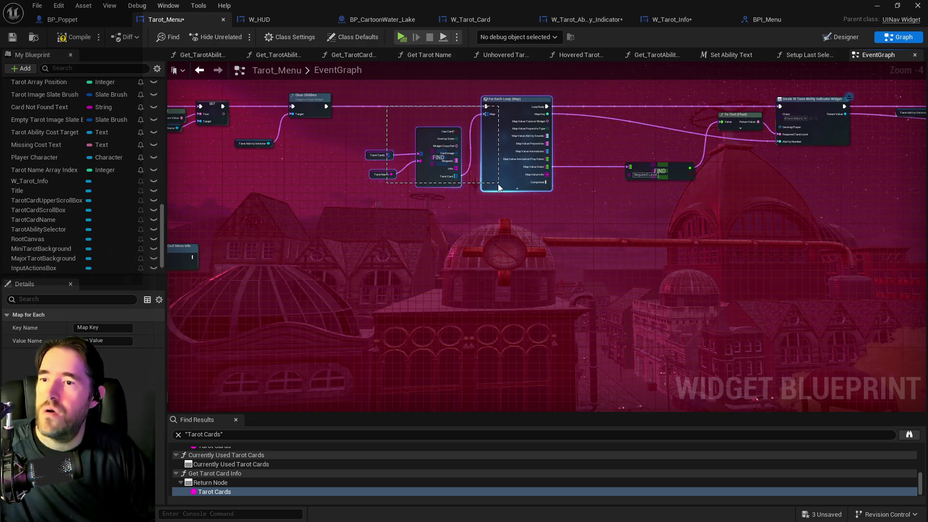
left_click_drag(503, 190, 503, 189)
left_click_drag(630, 214, 580, 212)
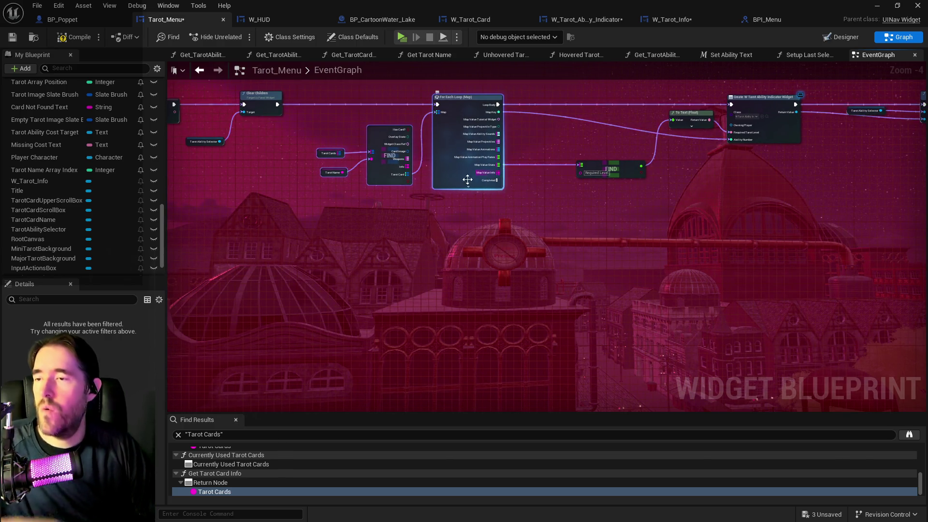
scroll(462, 181, "up", 1)
left_click_drag(462, 181, 549, 196)
left_click_drag(487, 170, 492, 237)
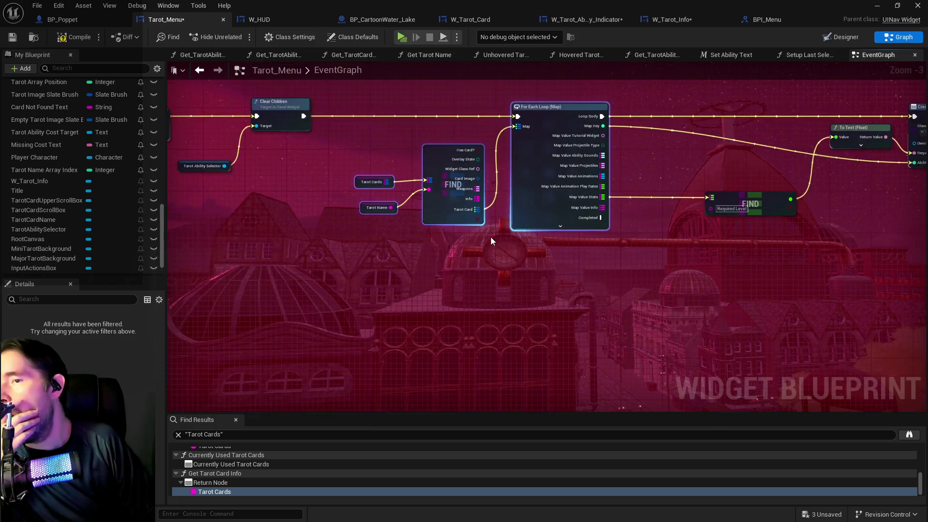
left_click(363, 156)
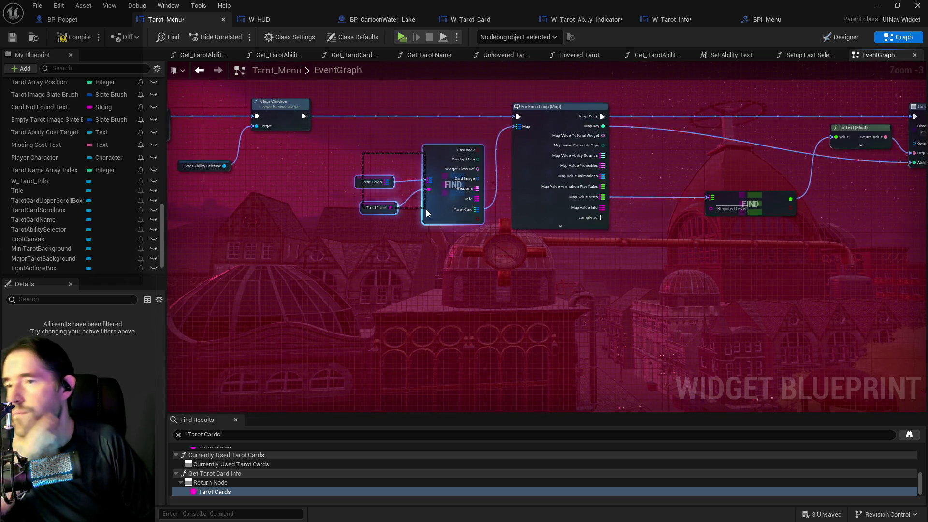
Step: Add a Map Find on Tarot Card keyed by Tarot Ability Number, next to Hovered Tarot Card Menu Info
scroll(425, 209, "down", 1)
mouse_move(425, 209)
left_mouse_down()
mouse_move(714, 150)
mouse_move(638, 247)
mouse_move(743, 282)
mouse_move(656, 160)
left_mouse_up()
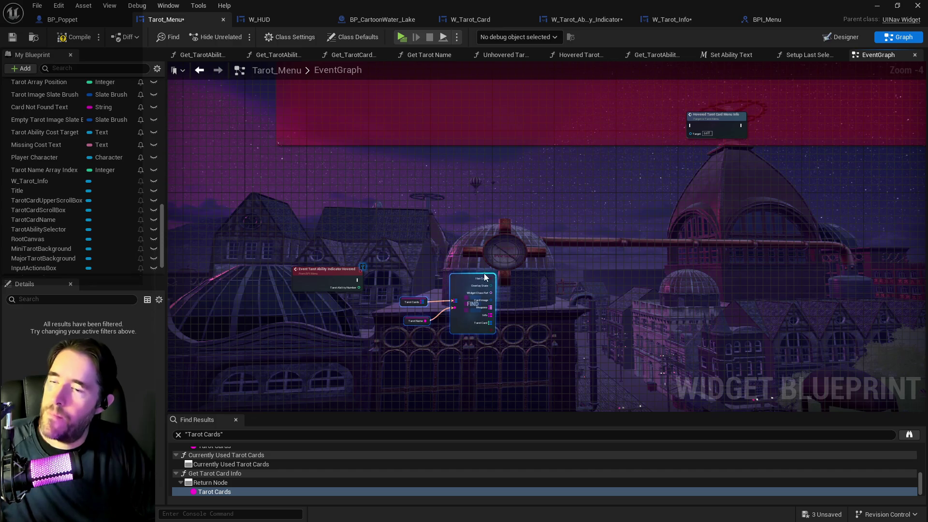
scroll(495, 284, "up", 3)
mouse_move(495, 284)
left_mouse_down()
mouse_move(431, 239)
mouse_move(432, 227)
left_mouse_up()
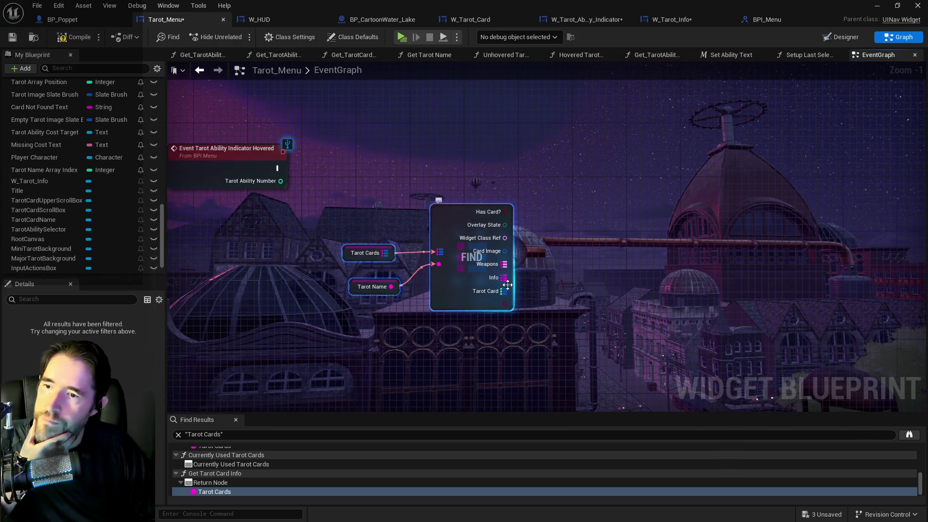
left_click_drag(503, 291, 593, 206)
type("find")
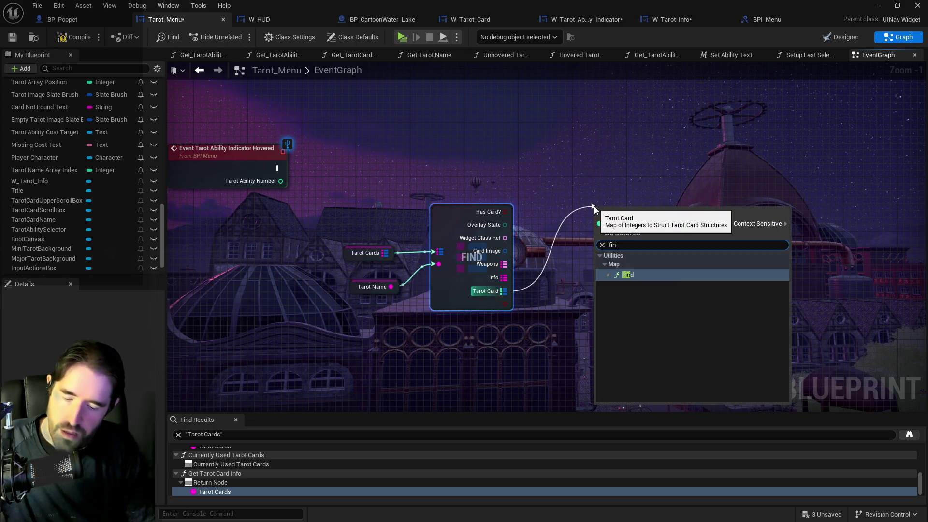
left_click(622, 281)
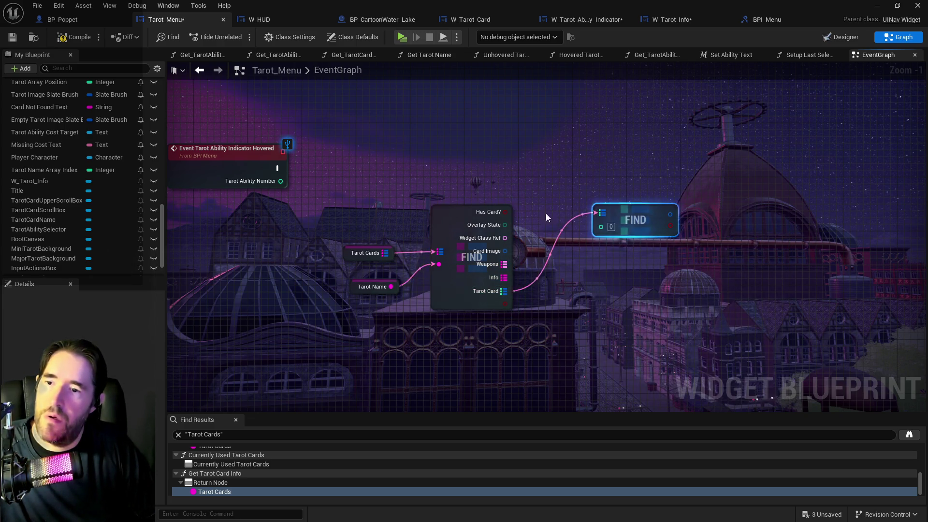
mouse_move(281, 181)
left_mouse_down()
mouse_move(629, 245)
mouse_move(602, 231)
mouse_move(660, 192)
mouse_move(621, 190)
mouse_move(622, 176)
left_mouse_up()
left_click(541, 198)
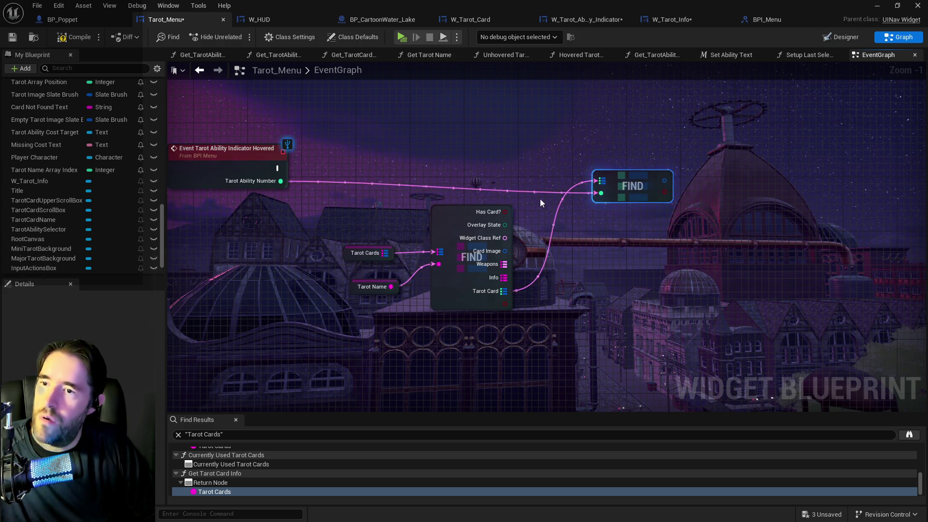
scroll(364, 222, "down", 4)
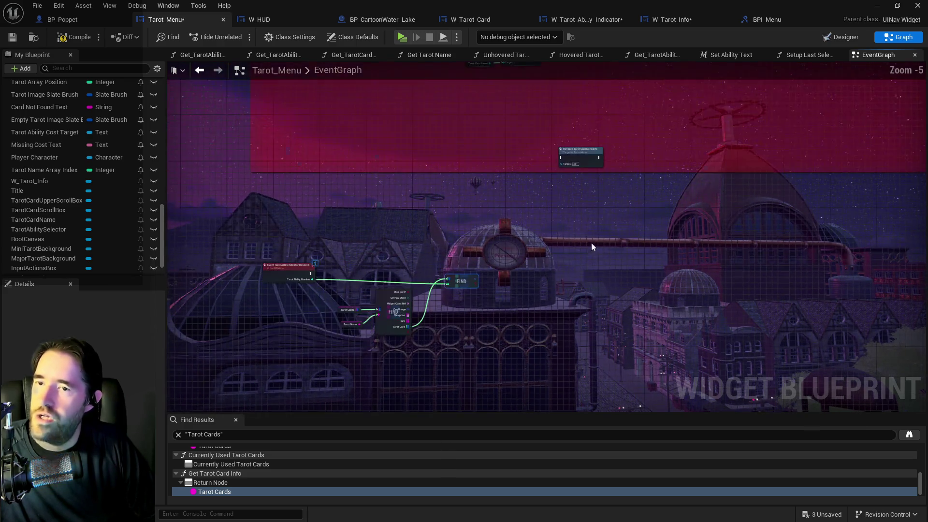
mouse_move(579, 158)
left_mouse_down()
mouse_move(576, 217)
mouse_move(538, 293)
mouse_move(557, 278)
left_mouse_up()
scroll(561, 247, "up", 3)
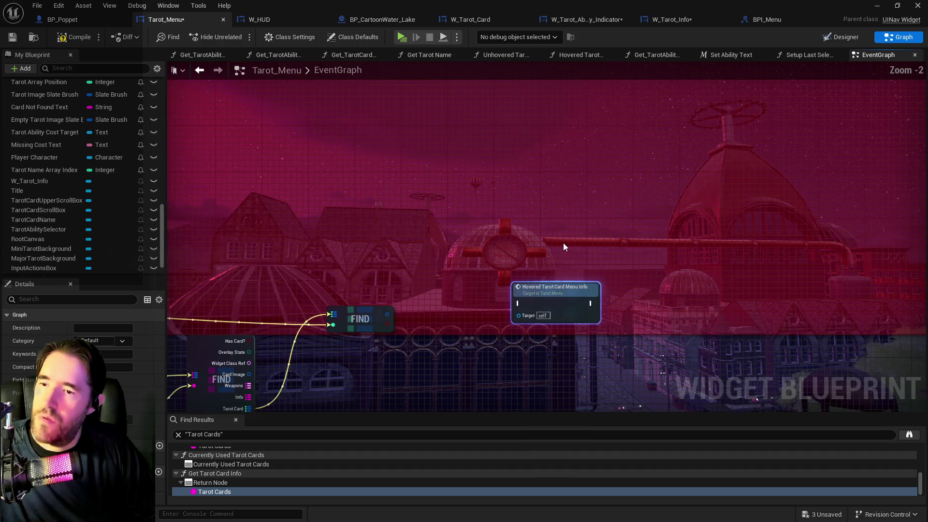
Step: Open the Hovered Tarot Card Menu Info function and inspect its Setup Tarot Card Menu Info call
double_click(569, 288)
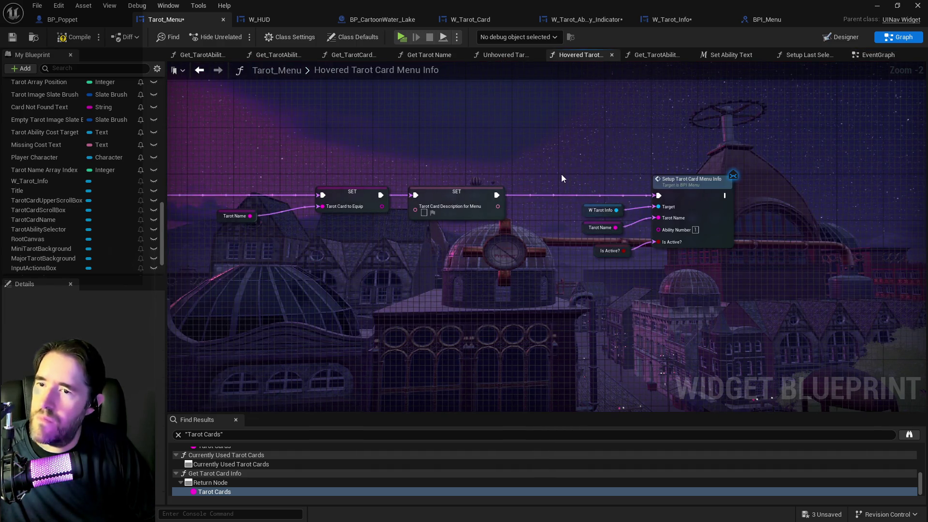
mouse_move(569, 165)
left_mouse_down()
mouse_move(600, 182)
mouse_move(681, 266)
left_mouse_up()
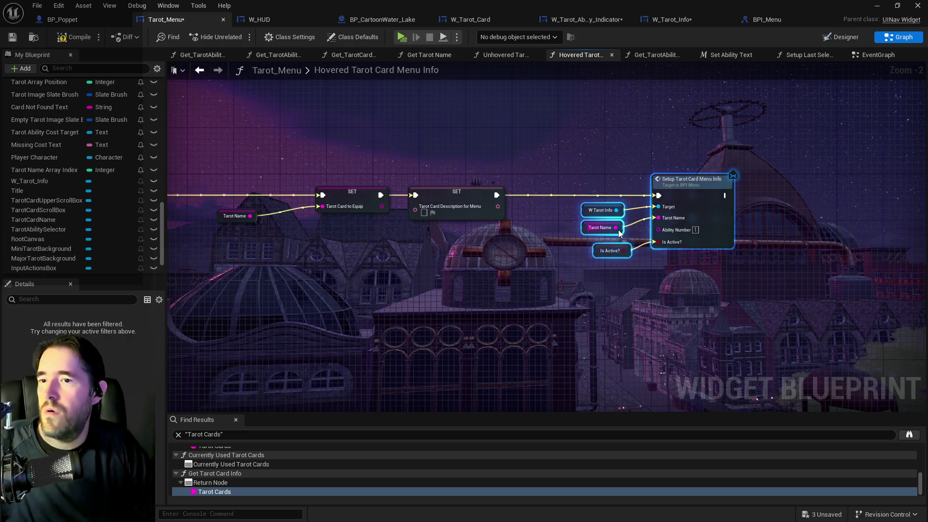
scroll(619, 230, "up", 1)
left_click(703, 218)
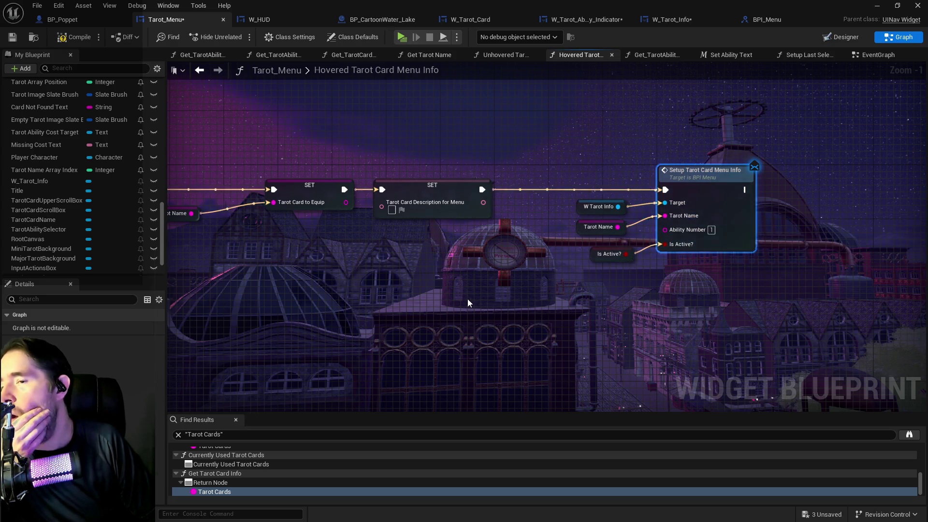
mouse_move(468, 298)
left_mouse_down()
mouse_move(721, 269)
mouse_move(467, 269)
left_mouse_up()
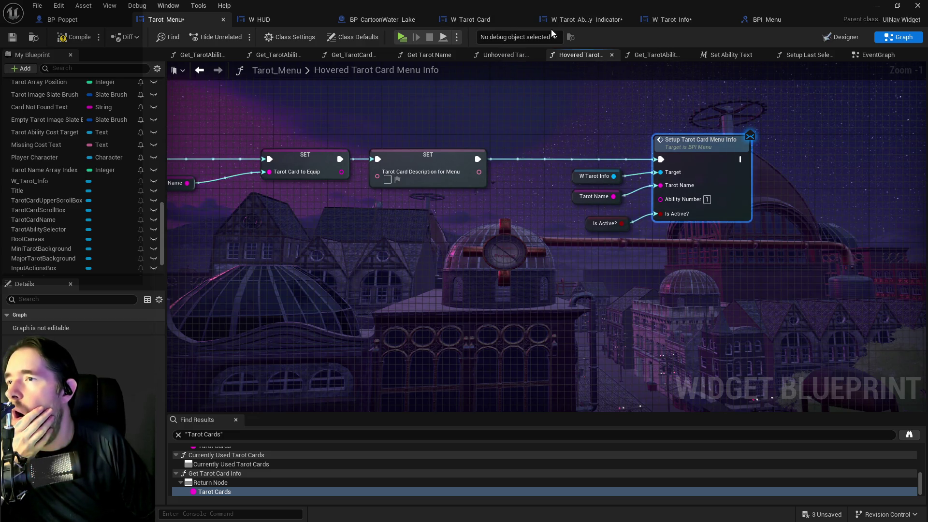
Step: Review W_Tarot_Info's Setup Tarot Card Menu Info event chain, including its To Text and break struct nodes
left_click(672, 19)
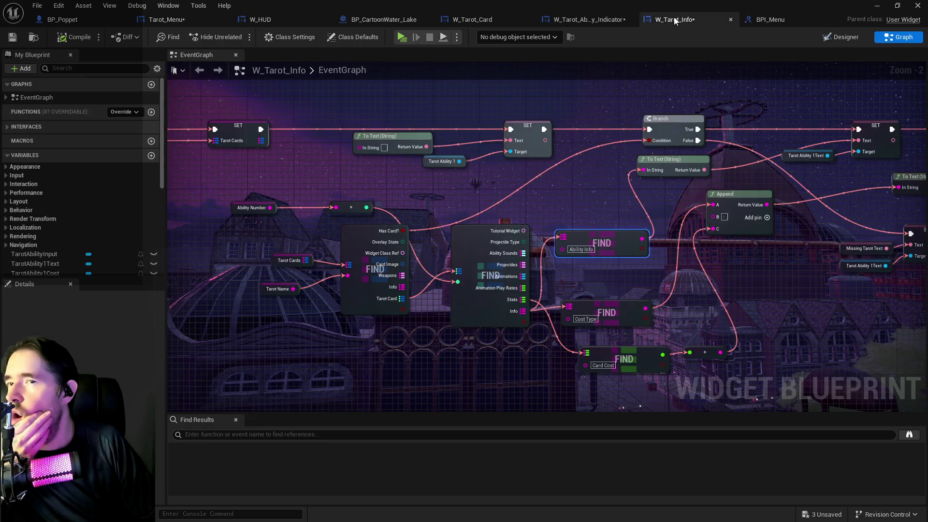
left_click_drag(568, 232, 894, 218)
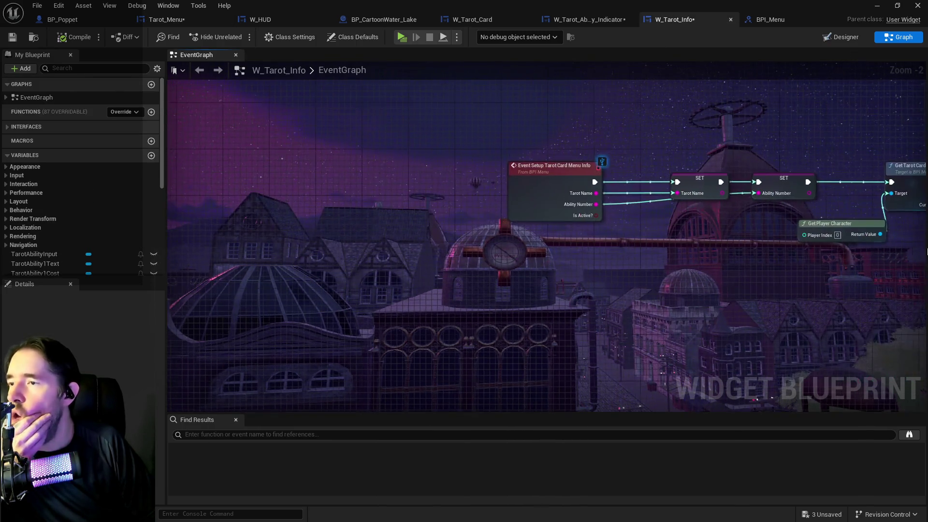
left_click_drag(701, 217, 452, 188)
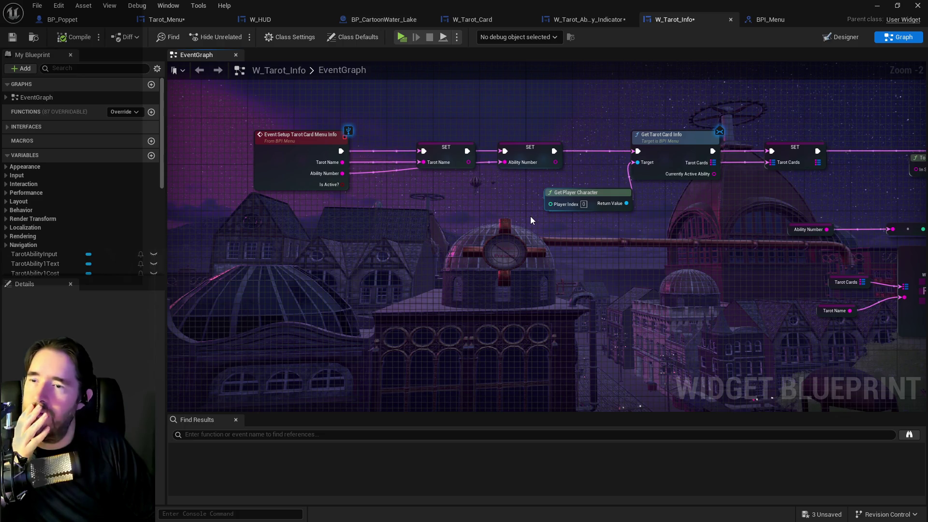
mouse_move(530, 221)
left_mouse_down()
mouse_move(548, 175)
mouse_move(570, 298)
left_mouse_up()
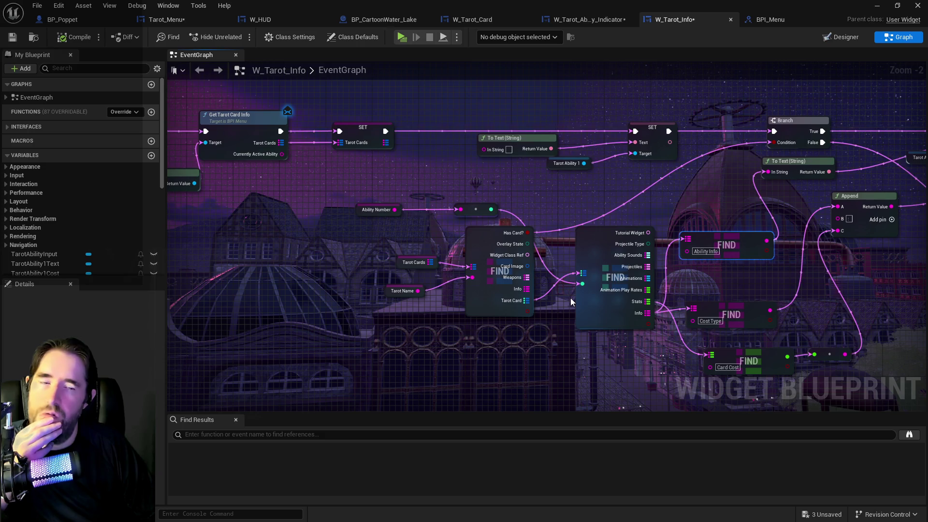
double_click(587, 224)
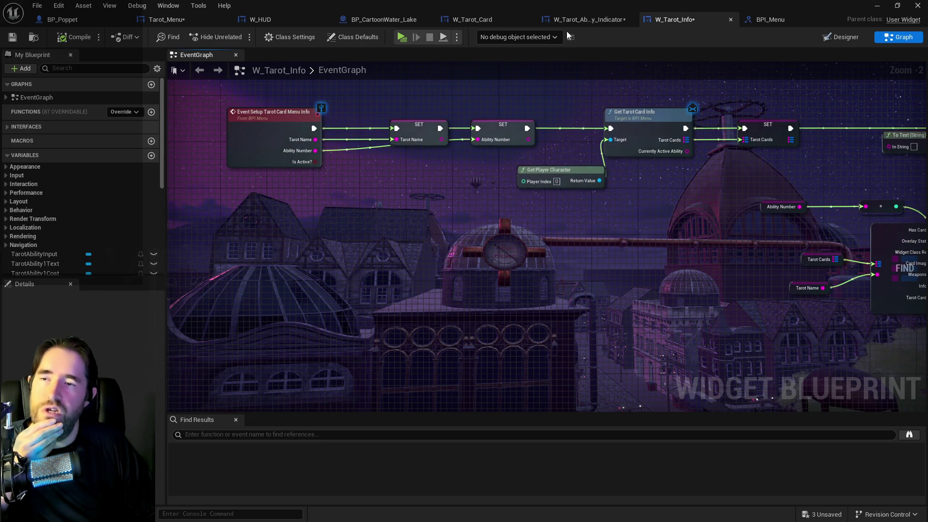
left_click(164, 19)
scroll(372, 207, "down", 3)
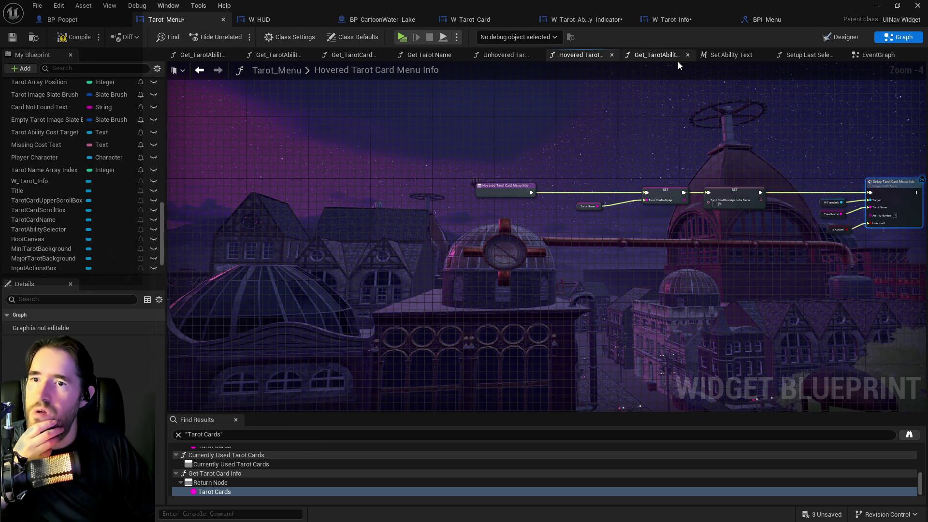
Step: Inspect the Tarot Ability Indicator Hovered event and the Hovered Tarot Card Menu Info function's SET and setup nodes
left_click_drag(674, 79, 513, 86)
left_click(854, 56)
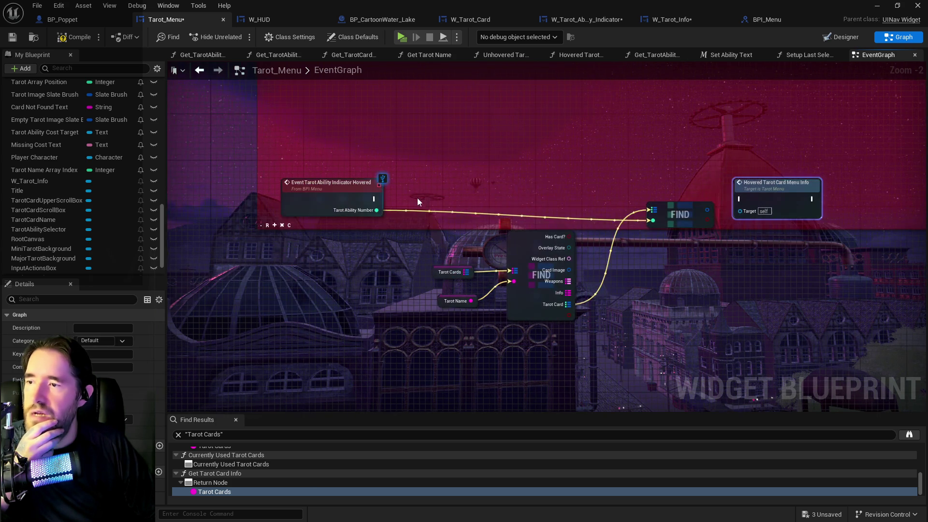
left_click(373, 211)
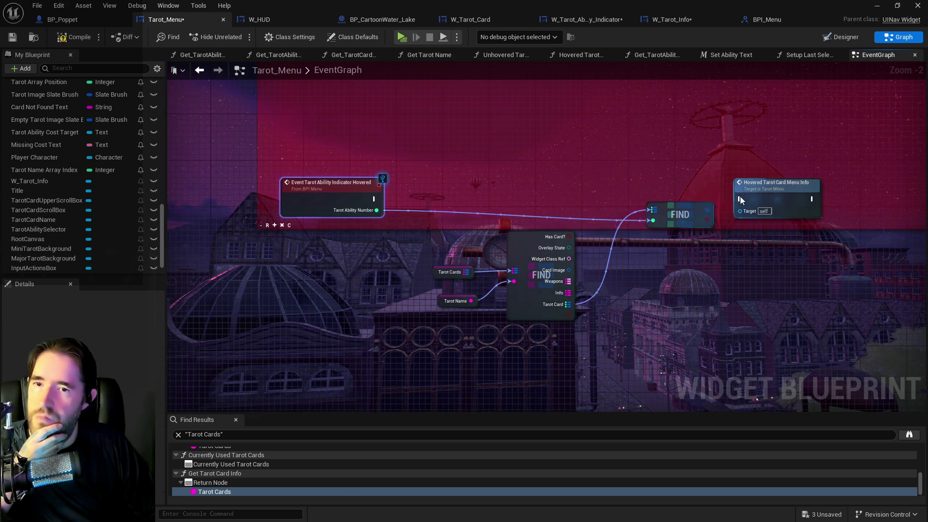
left_click_drag(771, 196, 737, 171)
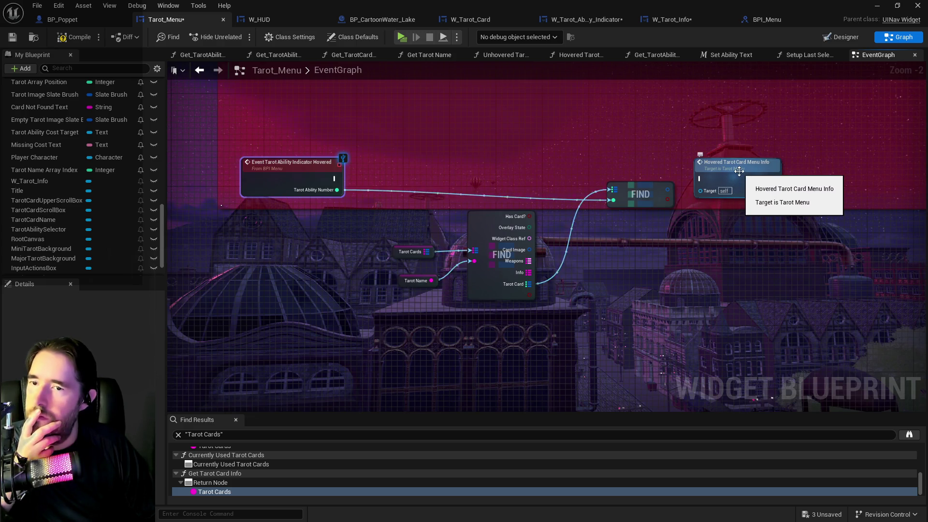
double_click(739, 171)
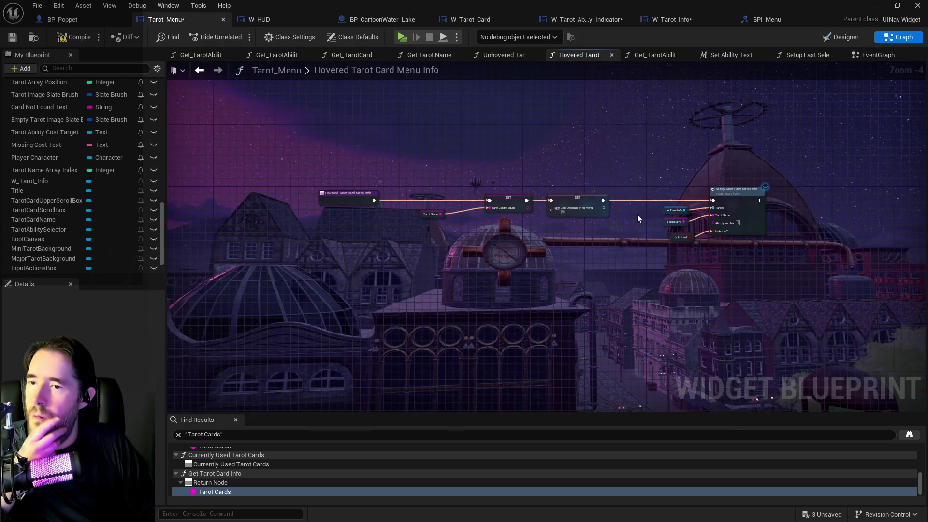
scroll(638, 213, "up", 1)
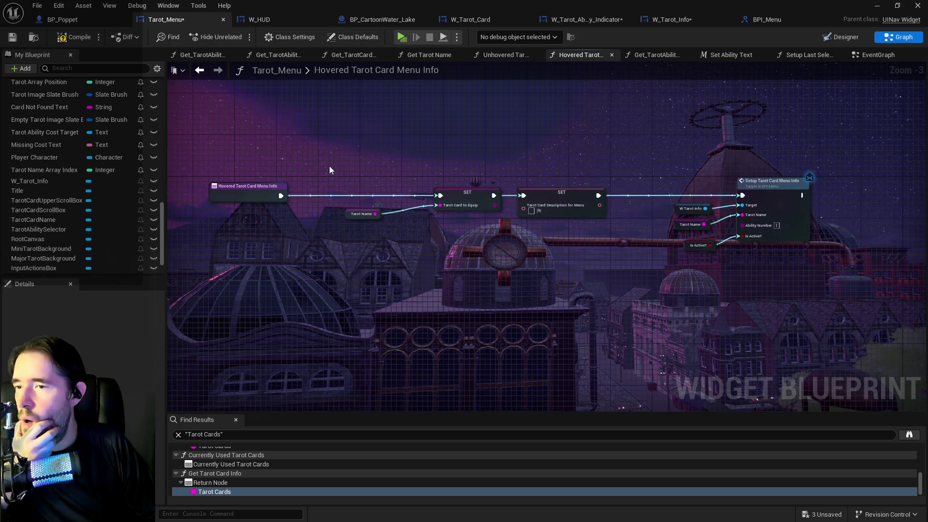
mouse_move(329, 167)
left_mouse_down()
mouse_move(688, 228)
mouse_move(768, 254)
left_mouse_up()
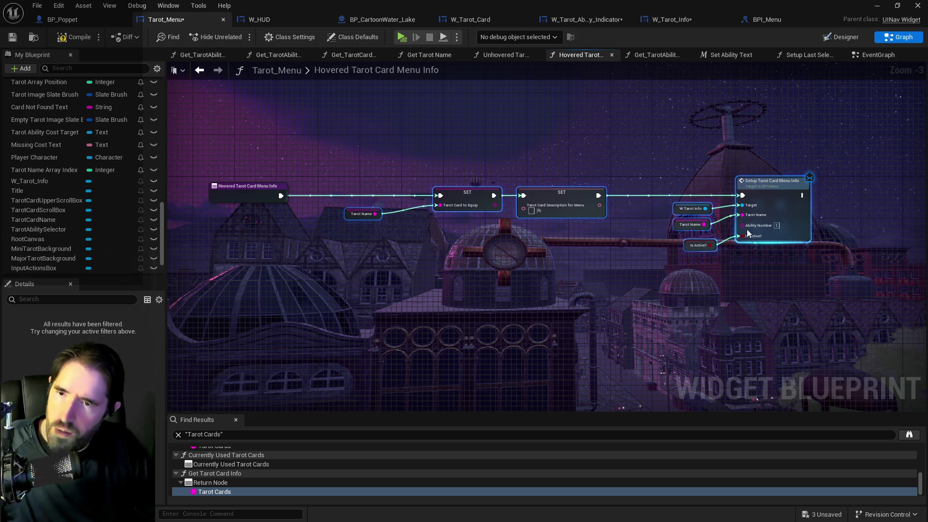
Step: Select and copy every node in the Hovered Tarot Card Menu Info function
left_click(876, 54)
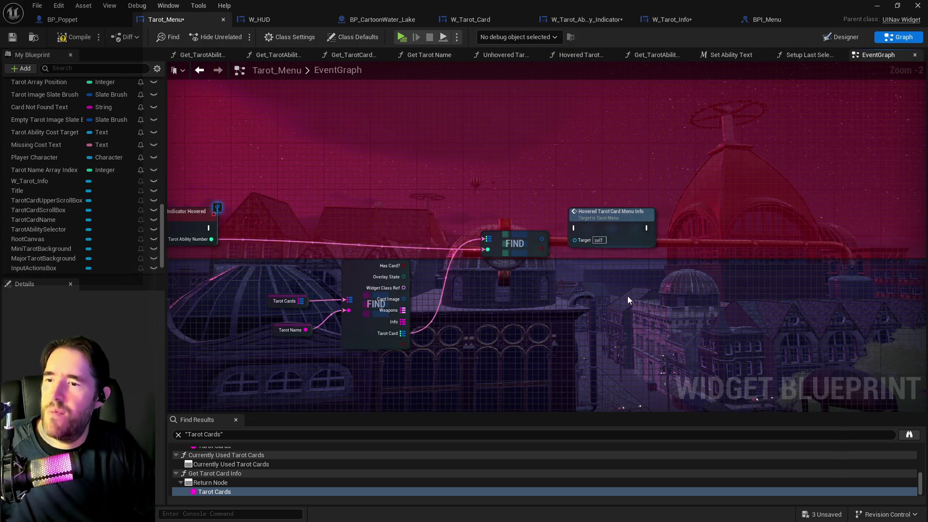
left_click(814, 55)
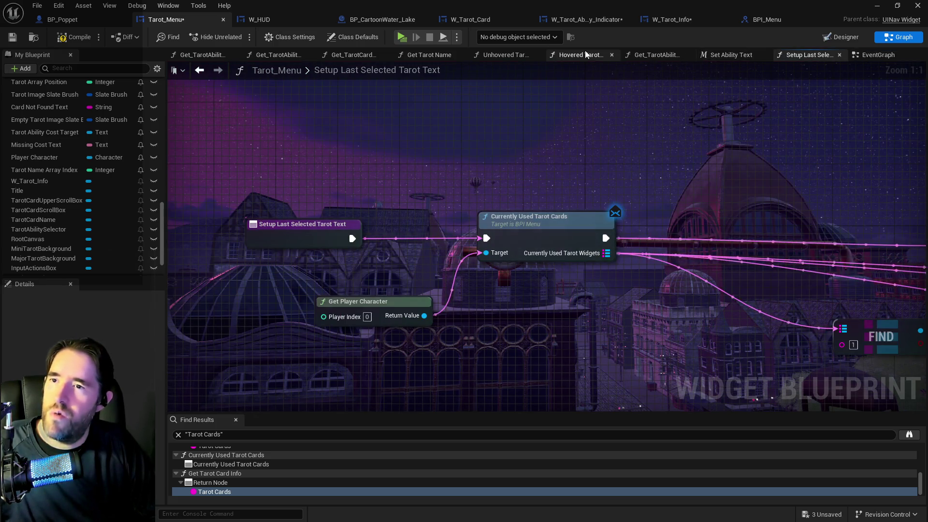
left_click(877, 55)
double_click(626, 230)
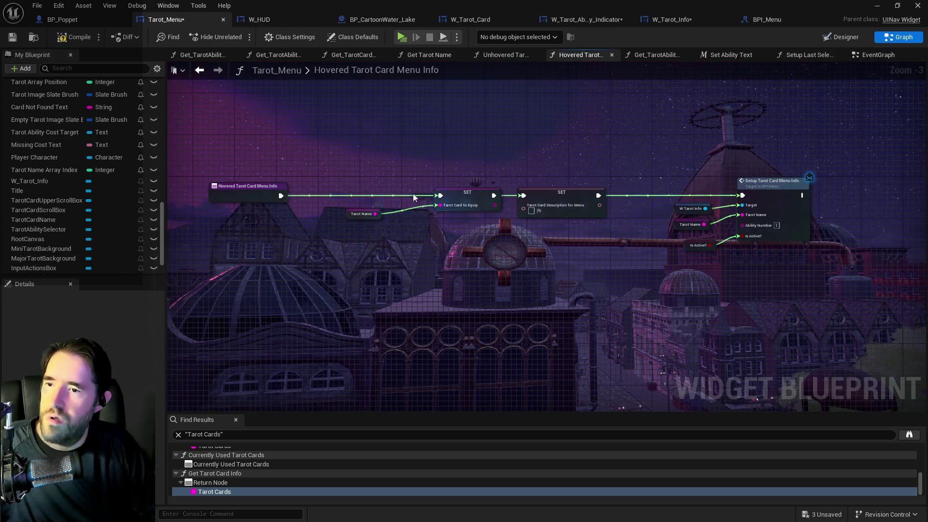
key("ctrl+a")
right_click(779, 208)
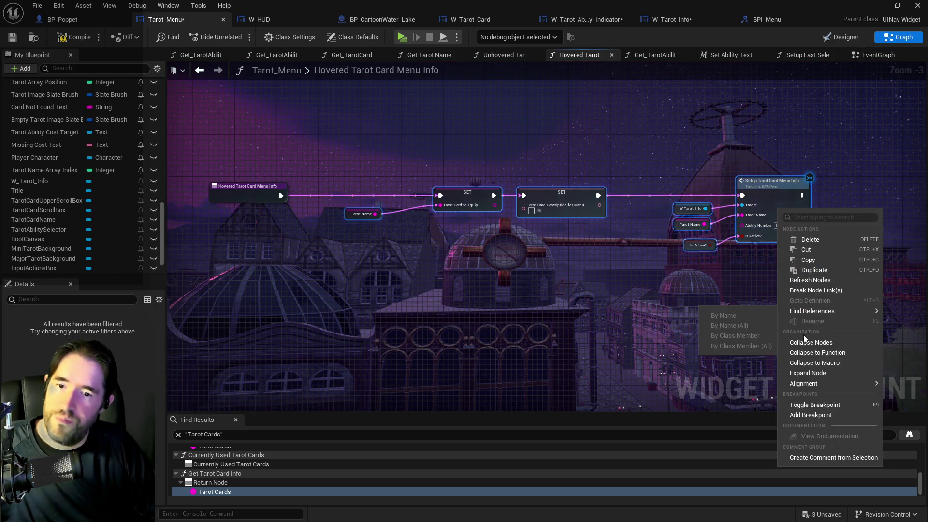
left_click(814, 270)
Step: Move the pasted Tarot Name, SET and Setup Tarot Card Menu Info nodes toward the ability-hovered event
left_click(875, 56)
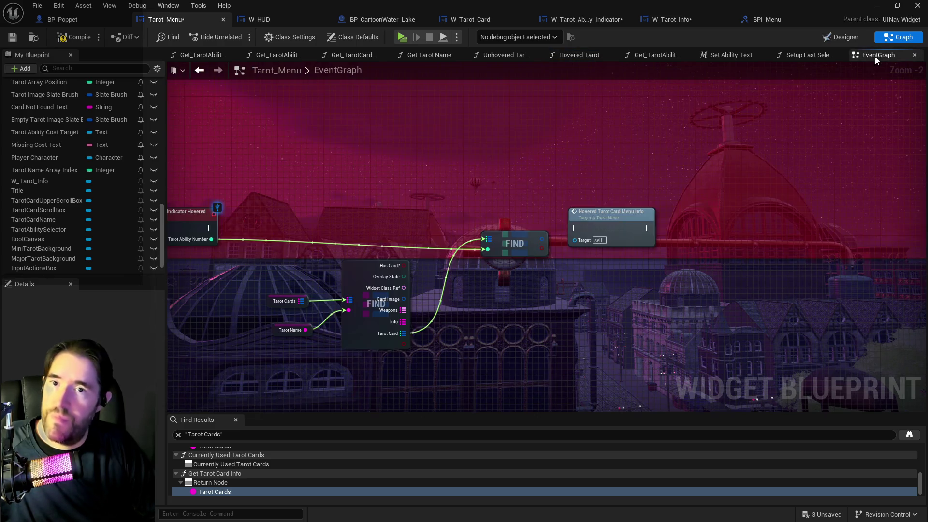
scroll(677, 217, "down", 5)
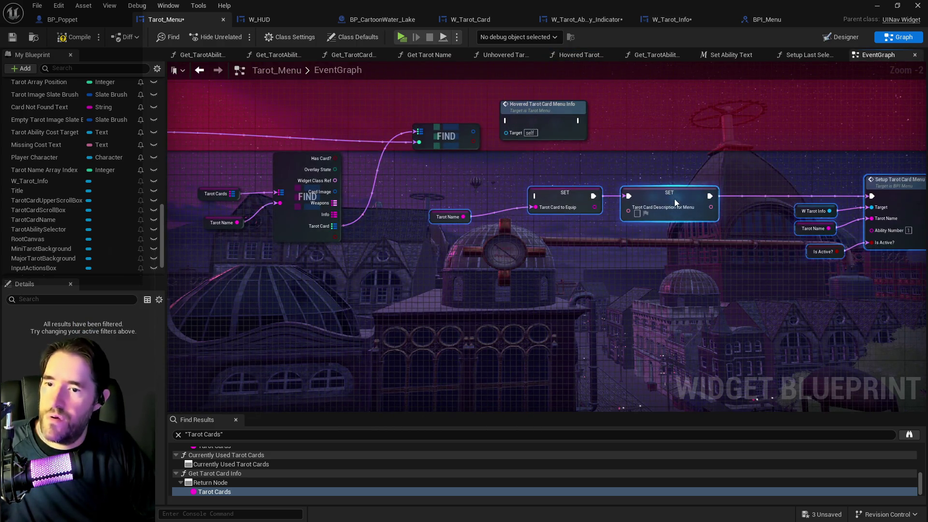
scroll(609, 242, "up", 3)
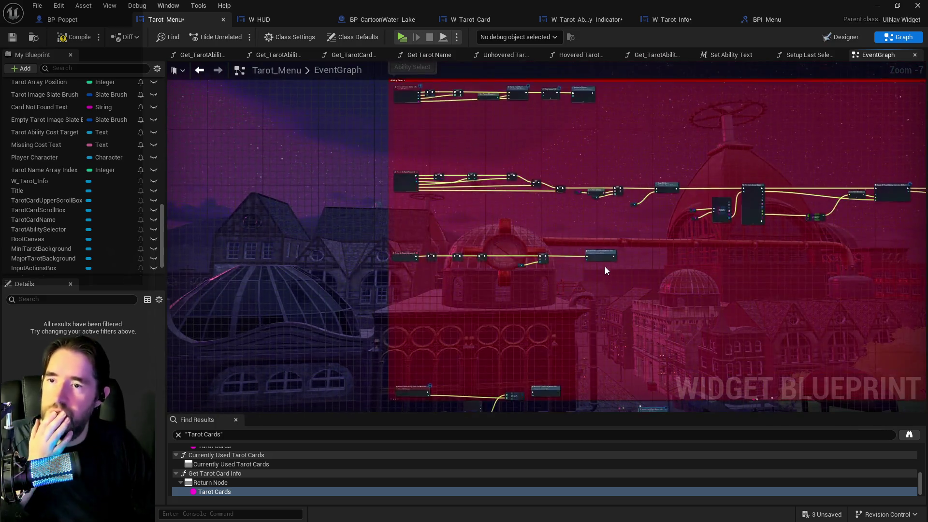
mouse_move(594, 321)
left_mouse_down()
mouse_move(628, 273)
mouse_move(621, 265)
mouse_move(643, 179)
mouse_move(675, 135)
left_mouse_up()
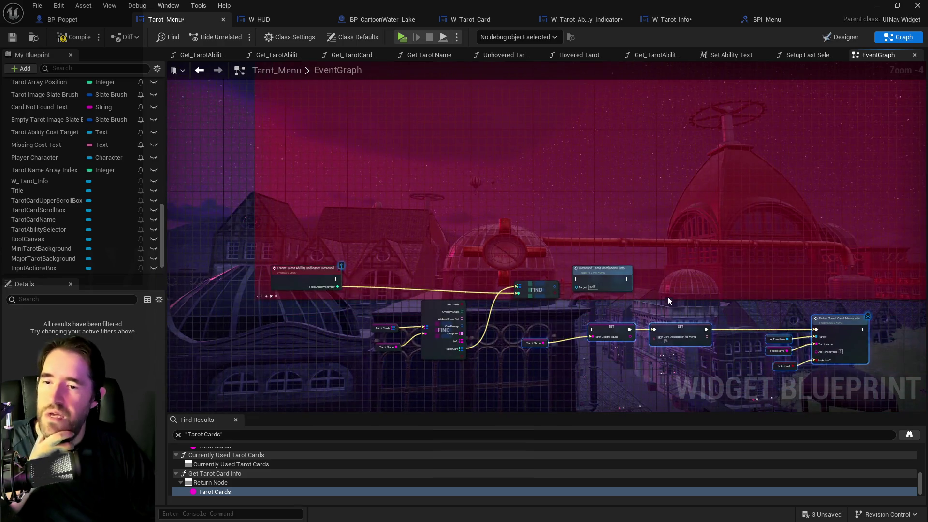
right_click(687, 323)
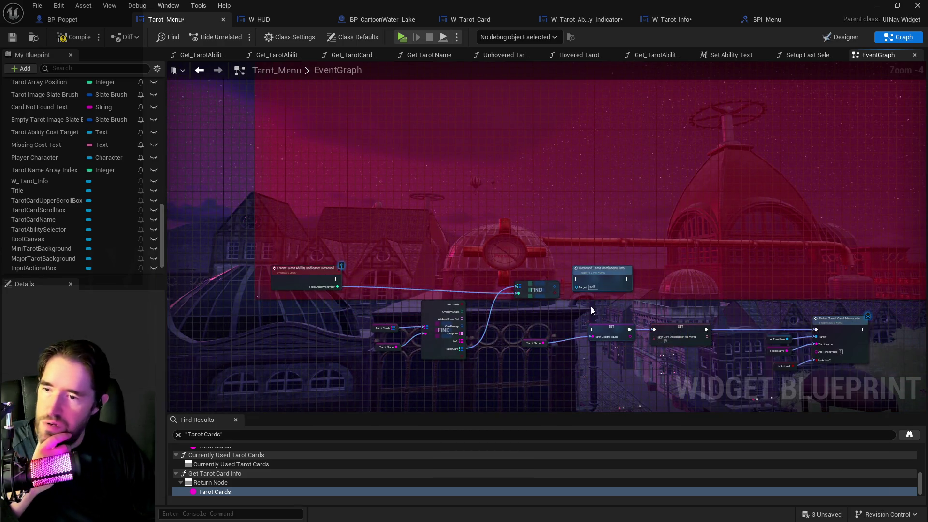
left_click_drag(591, 306, 634, 231)
left_click_drag(575, 248, 892, 299)
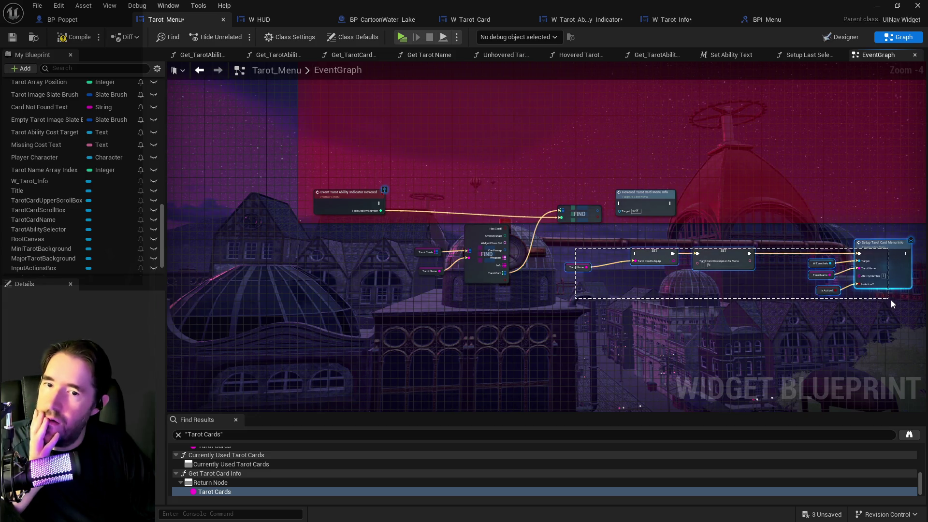
mouse_move(880, 261)
left_mouse_down()
mouse_move(927, 231)
mouse_move(909, 319)
left_mouse_up()
left_click_drag(565, 308, 408, 308)
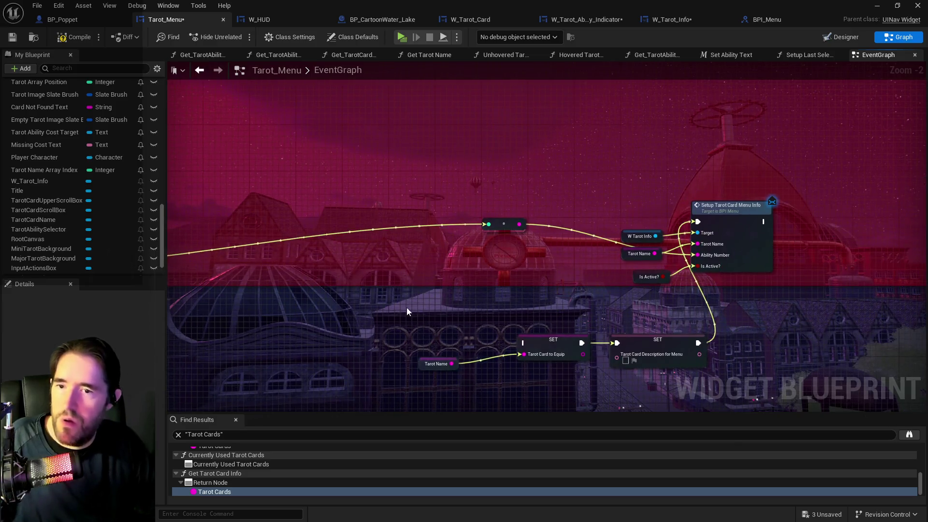
Step: Compile Tarot_Menu and settle the Tarot Name and SET nodes beside the hovered event
scroll(631, 279, "up", 2)
left_click(632, 280)
left_click_drag(454, 214, 645, 216)
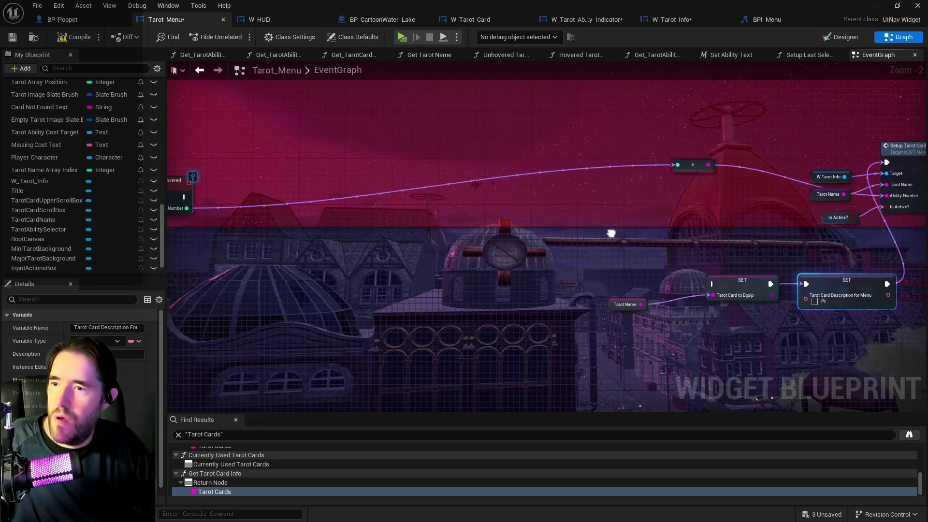
left_click(75, 36)
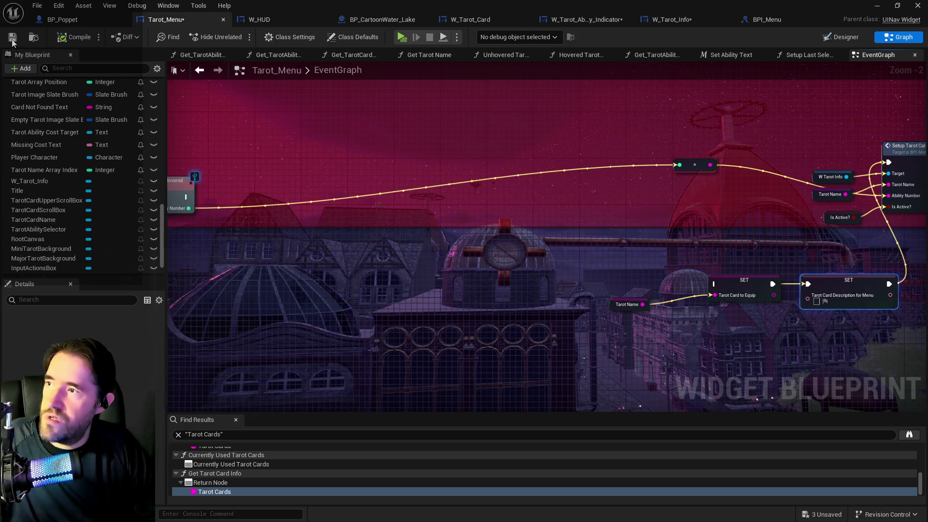
left_click_drag(587, 248, 867, 327)
mouse_move(851, 288)
left_mouse_down()
mouse_move(622, 215)
mouse_move(483, 139)
mouse_move(503, 153)
left_mouse_up()
left_click_drag(180, 202, 411, 231)
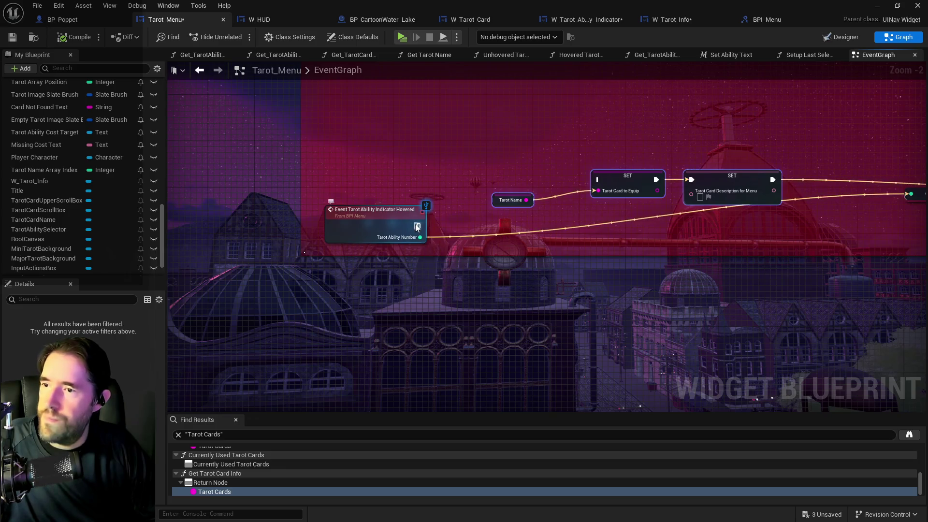
left_click(503, 55)
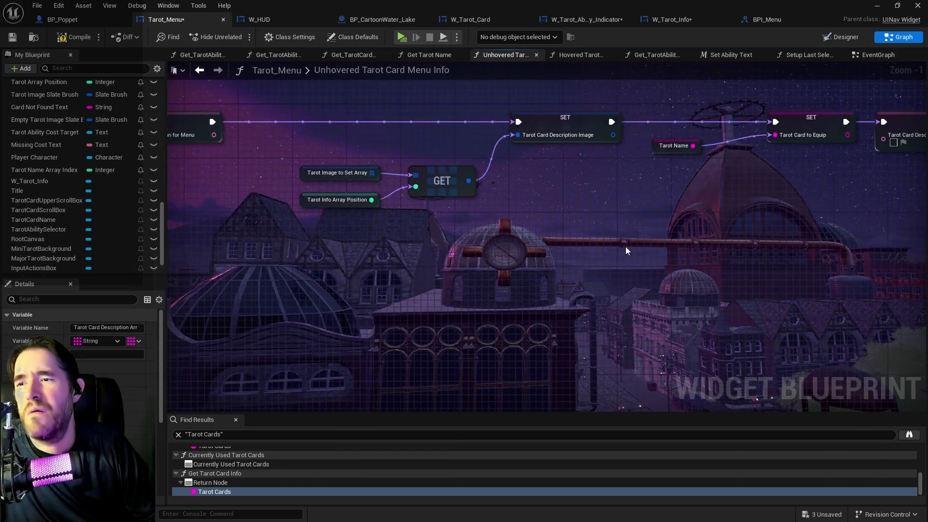
Step: Delete the description text and getter nodes from the Unhovered Tarot Card Menu Info chain
mouse_move(626, 247)
left_mouse_down()
mouse_move(921, 300)
mouse_move(774, 290)
mouse_move(642, 256)
mouse_move(886, 278)
left_mouse_up()
scroll(642, 253, "down", 2)
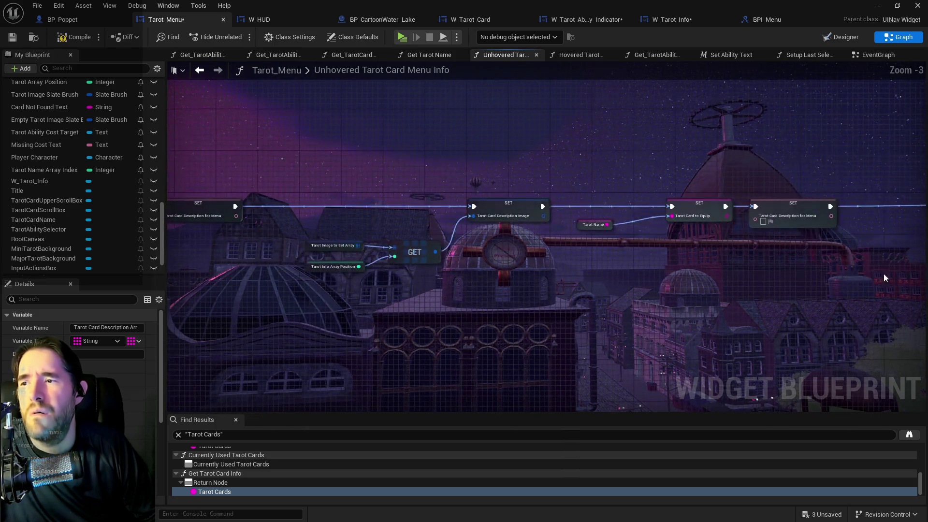
mouse_move(775, 227)
left_mouse_down()
mouse_move(723, 240)
mouse_move(615, 161)
mouse_move(368, 170)
mouse_move(365, 177)
mouse_move(903, 177)
left_mouse_up()
left_click_drag(394, 145, 611, 246)
key("Delete")
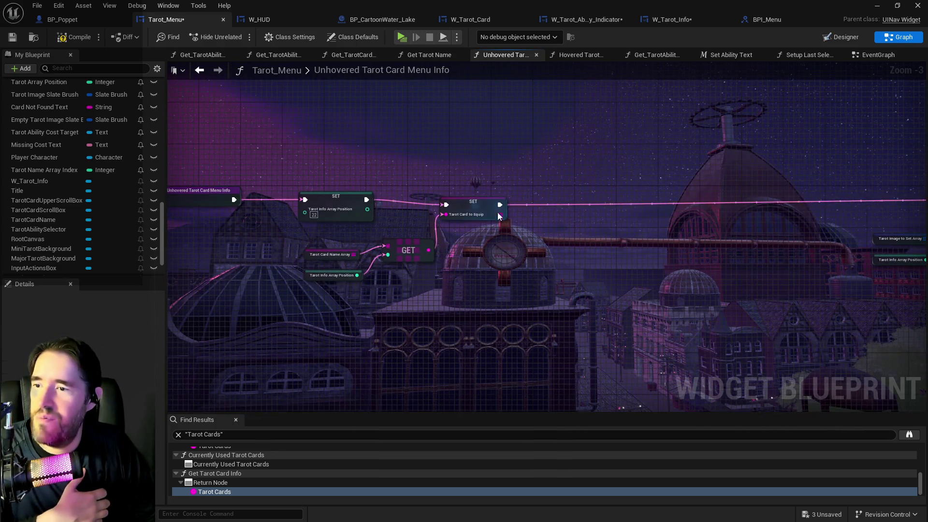
Step: Shift the row of SET nodes left and pull Setup Tarot Card Menu Info beside them
left_click(508, 203)
scroll(500, 208, "down", 2)
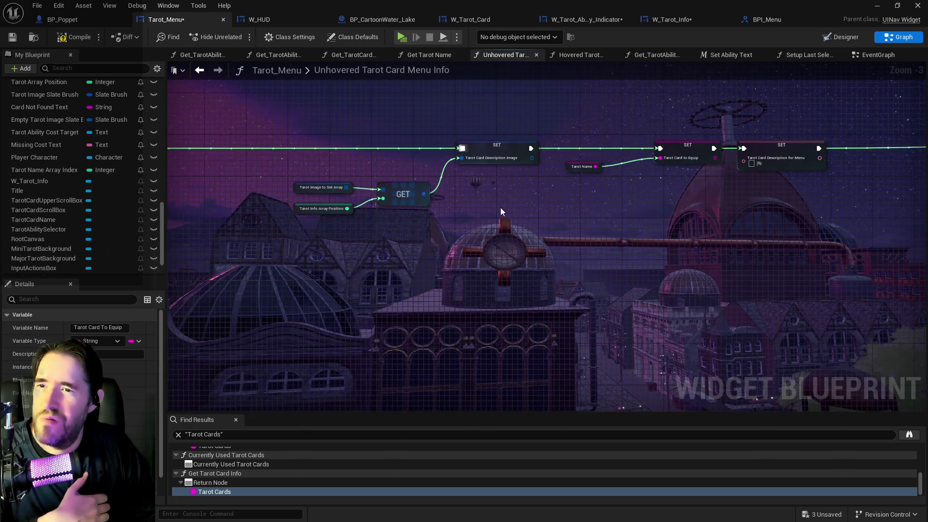
left_click_drag(663, 199, 923, 191)
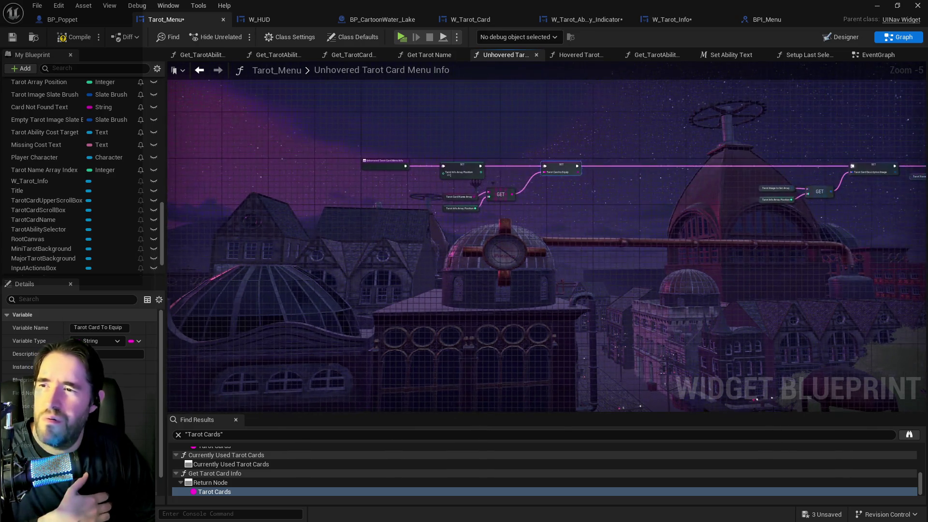
scroll(527, 178, "up", 2)
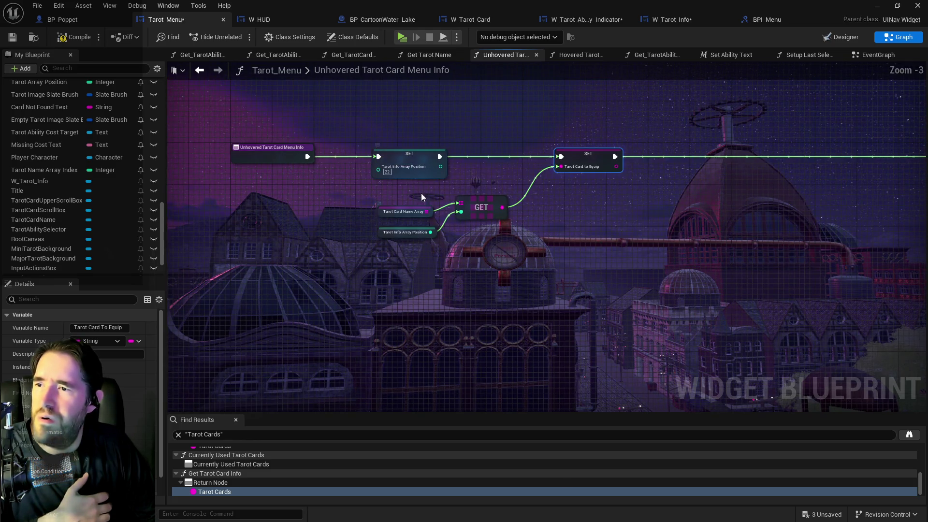
scroll(535, 204, "down", 2)
scroll(370, 121, "up", 1)
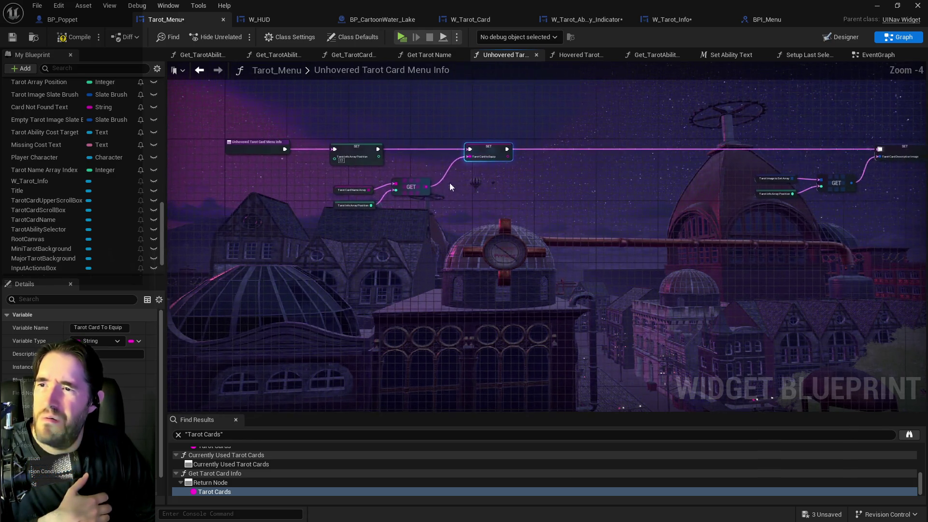
mouse_move(348, 145)
left_mouse_down()
mouse_move(744, 237)
mouse_move(552, 228)
left_mouse_up()
left_click_drag(483, 165, 353, 158)
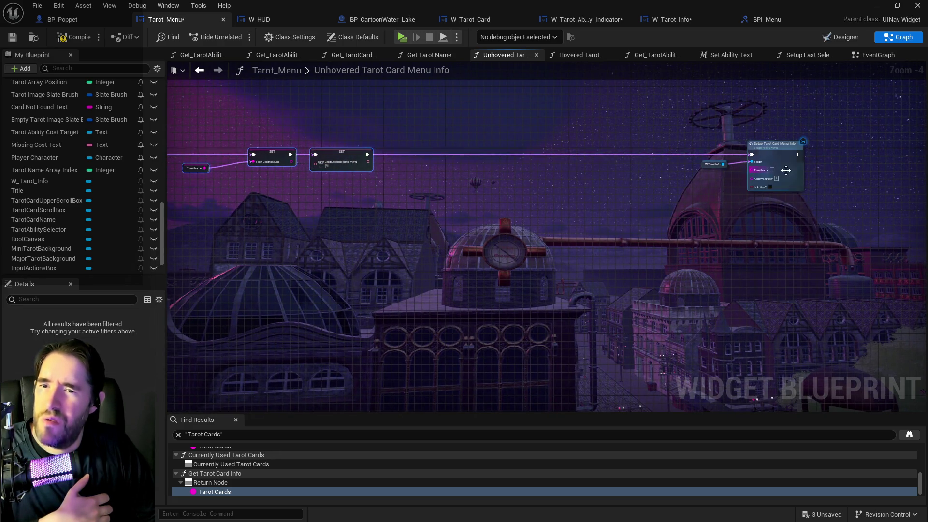
left_click_drag(778, 152, 479, 152)
Step: Extend a wire from the W_Tarot_Info reference and select the whole node chain
scroll(480, 152, "down", 1)
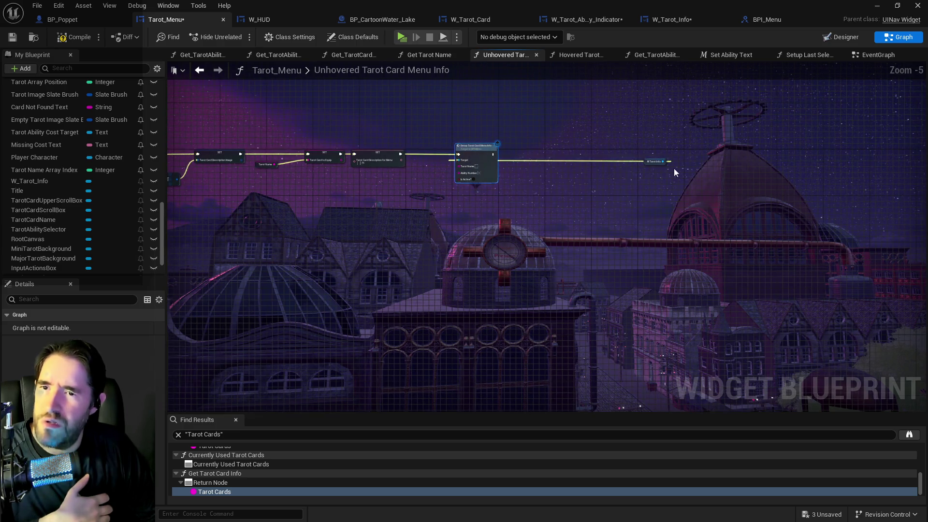
mouse_move(664, 161)
left_mouse_down()
mouse_move(454, 172)
mouse_move(457, 161)
left_mouse_up()
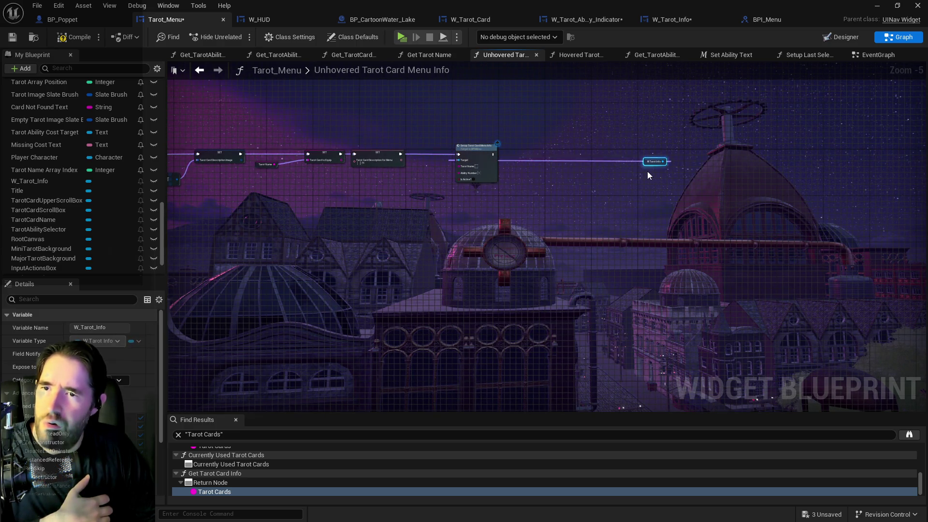
scroll(431, 168, "down", 3)
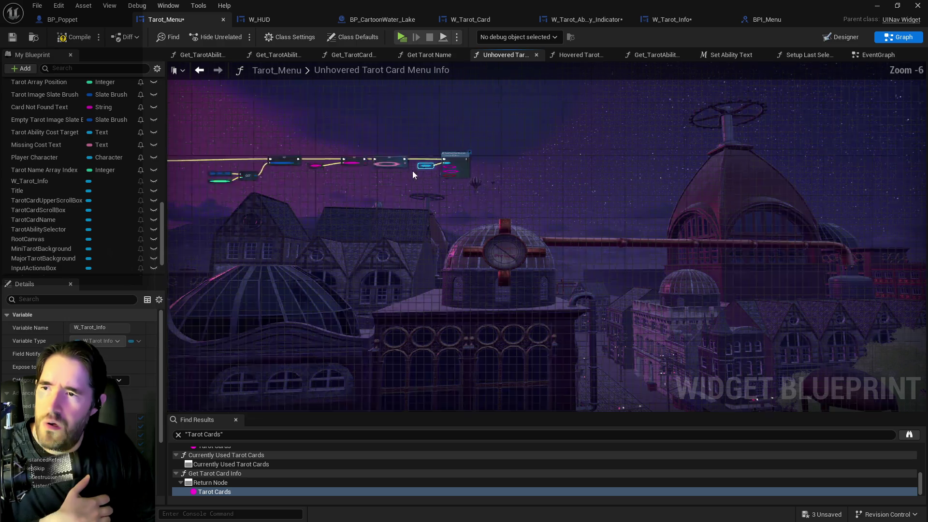
left_click_drag(369, 173, 702, 223)
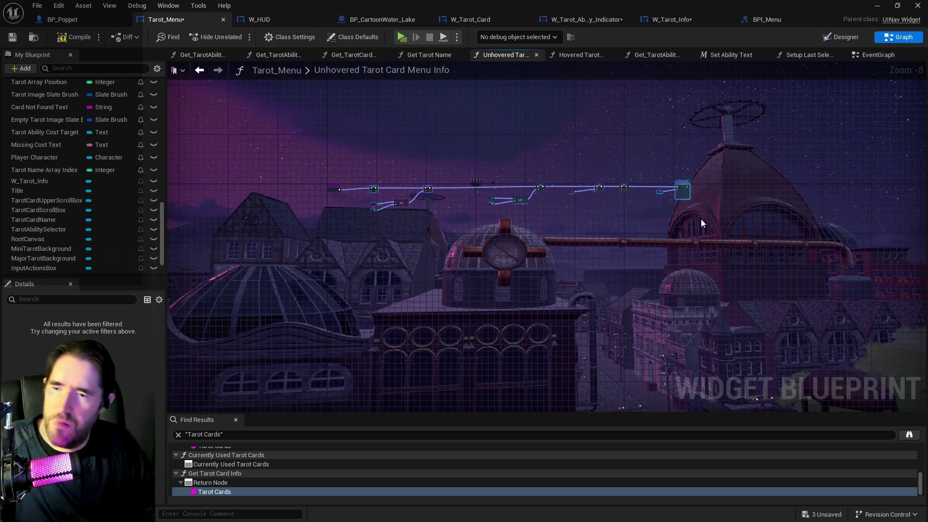
left_click(873, 56)
scroll(619, 184, "down", 3)
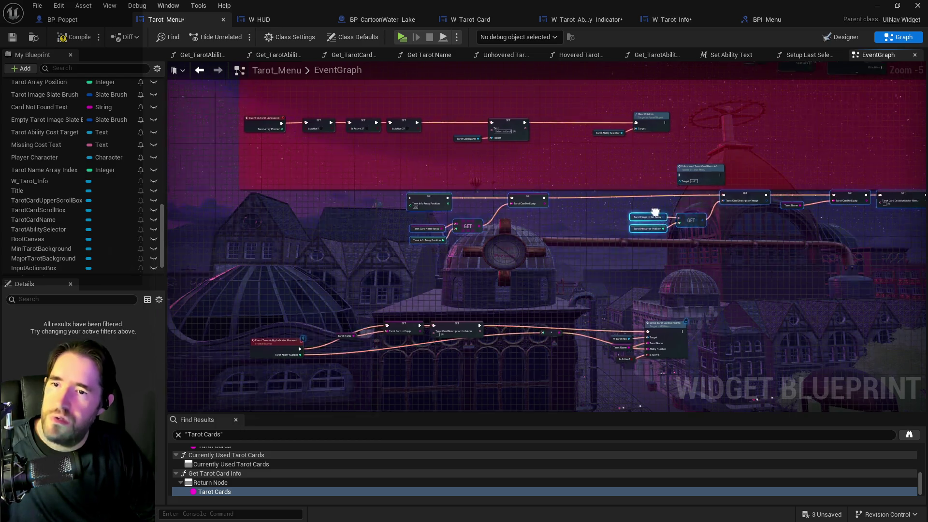
Step: Route Clear Children's exec into the middle SET node and delete the Unhovered Tarot Card Menu Info node
left_click_drag(628, 130, 373, 205)
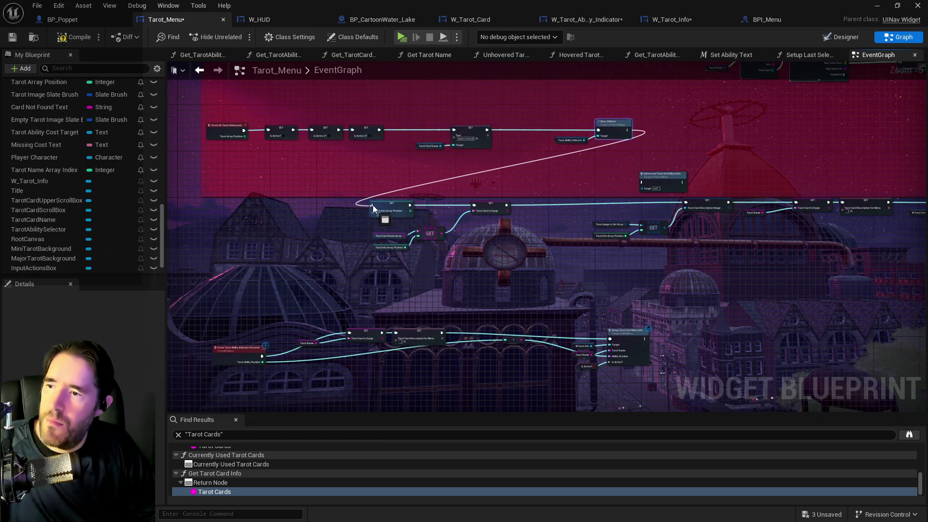
left_click(653, 178)
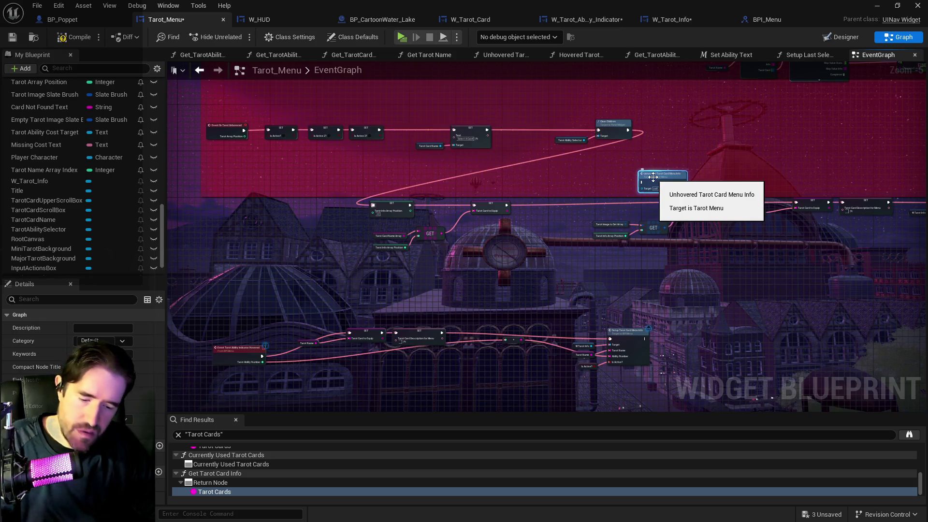
key("Delete")
Step: Rearrange the nodes in the Ability Select comment and compile Tarot_Menu
scroll(406, 262, "down", 3)
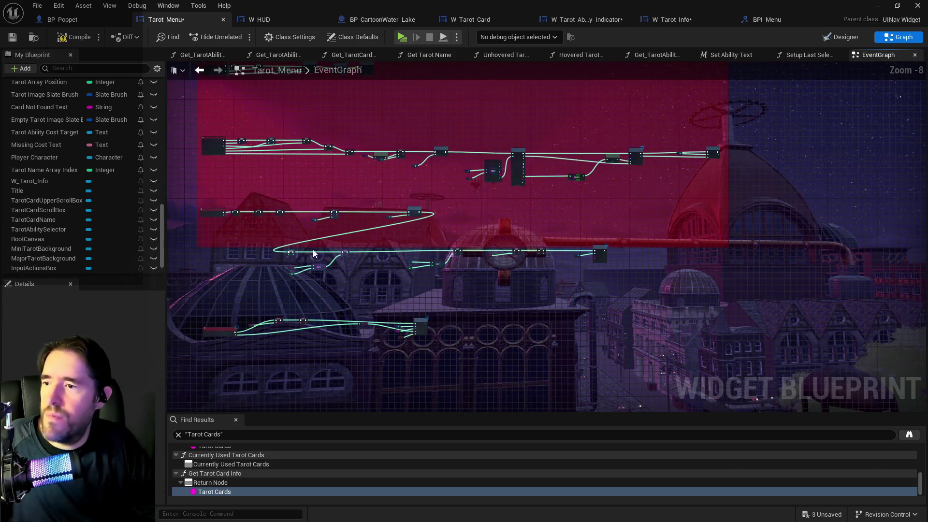
mouse_move(605, 249)
left_mouse_down()
mouse_move(722, 227)
mouse_move(693, 209)
mouse_move(769, 214)
left_mouse_up()
scroll(720, 229, "down", 2)
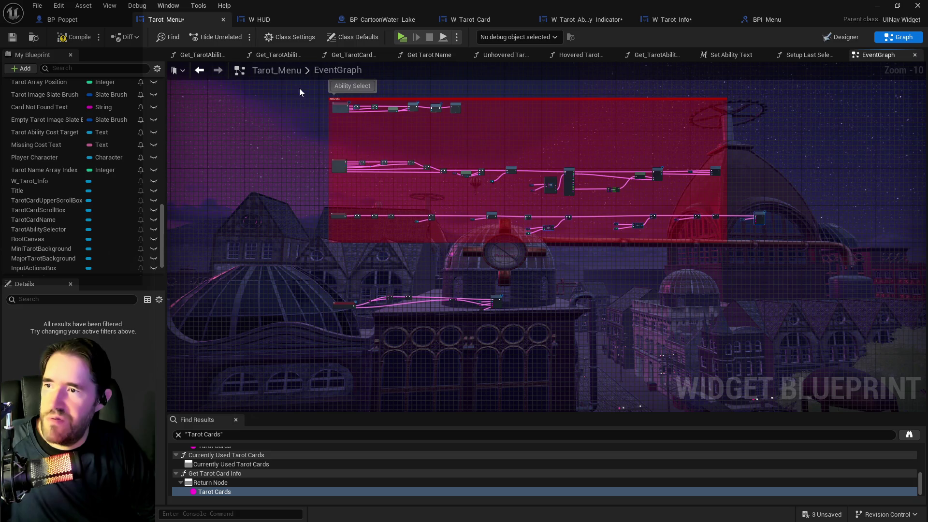
left_click_drag(311, 91, 828, 262)
scroll(396, 251, "up", 3)
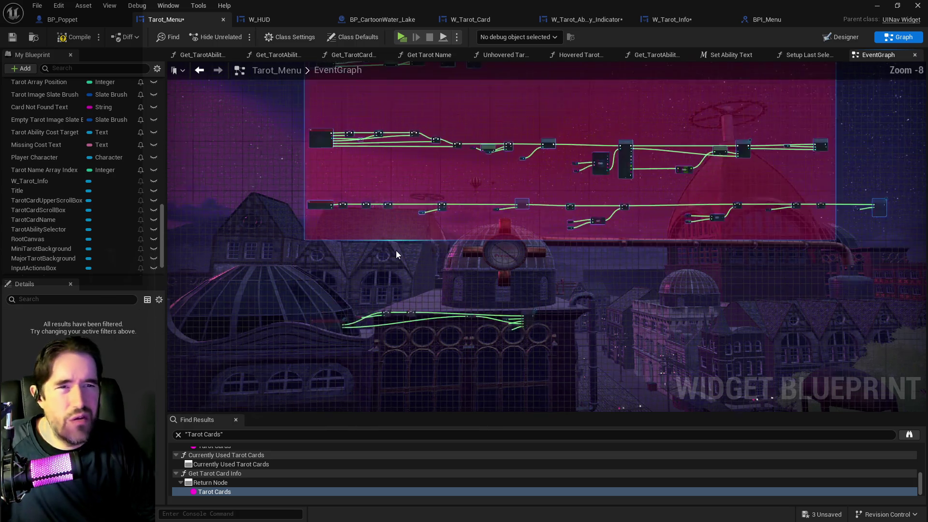
scroll(304, 233, "up", 2)
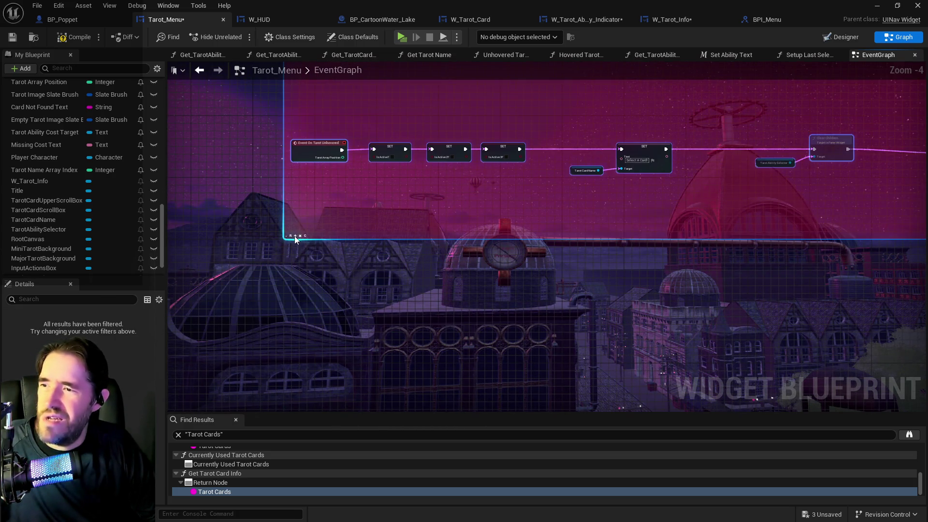
left_click(292, 237)
scroll(358, 295, "down", 3)
scroll(391, 283, "up", 5)
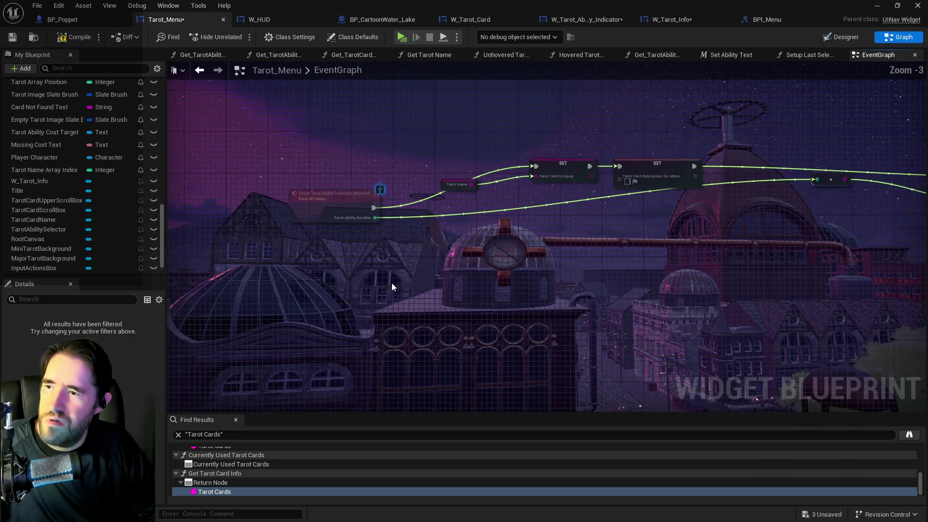
scroll(392, 283, "down", 6)
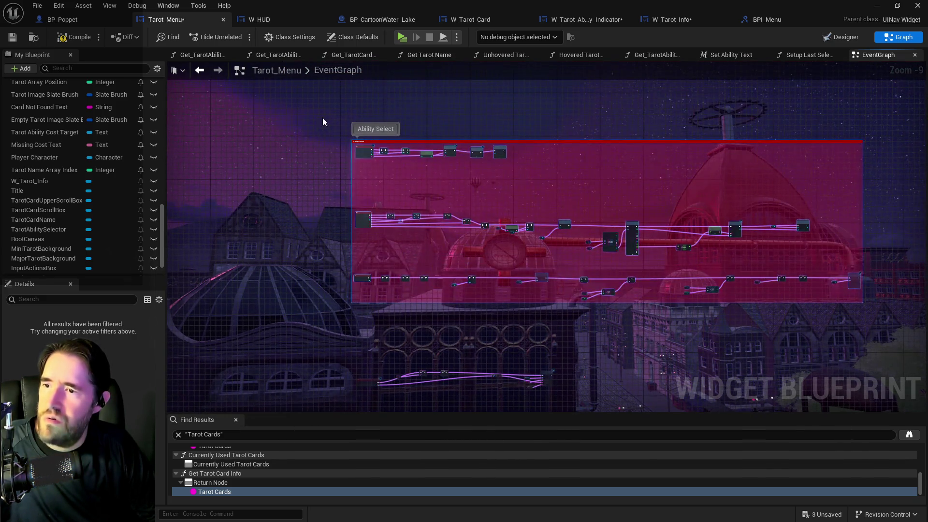
left_click_drag(327, 110, 876, 405)
scroll(551, 365, "up", 9)
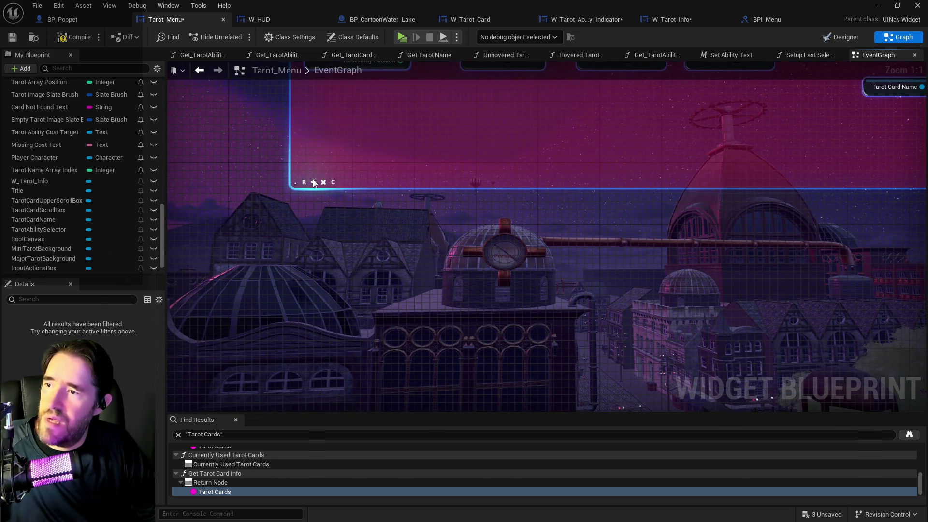
scroll(314, 182, "down", 7)
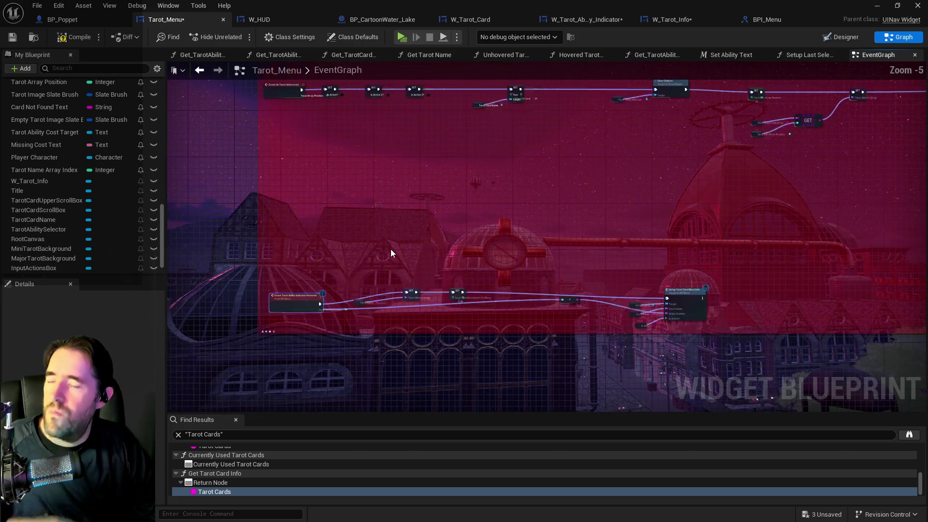
scroll(390, 249, "up", 2)
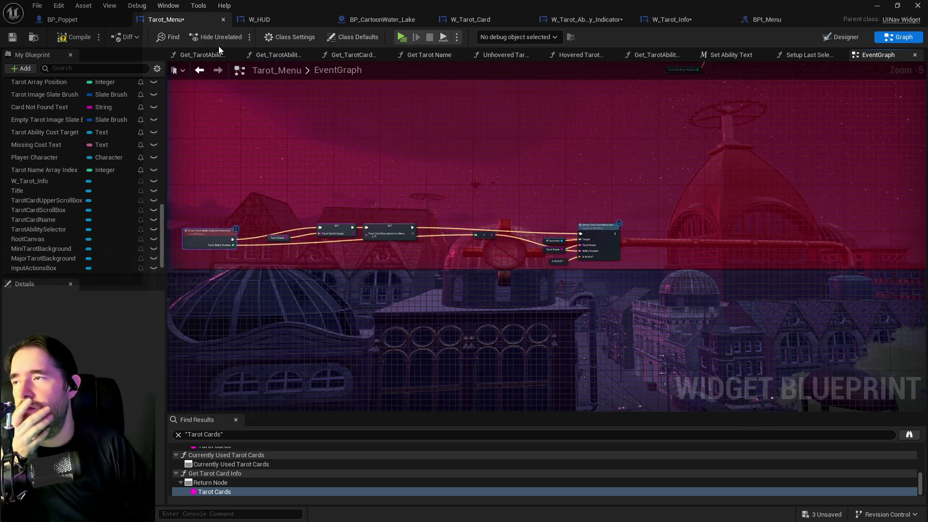
left_click(38, 5)
Step: Save all blueprints, then play-test the in-game tarot menu, checking that hovering The Fool shows its info
left_click(393, 73)
key("ctrl+shift+s")
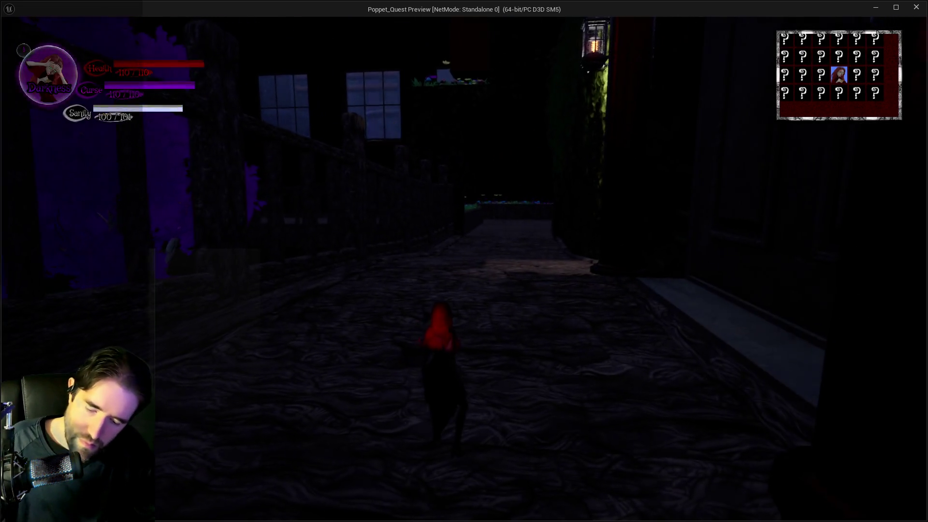
key("Tab")
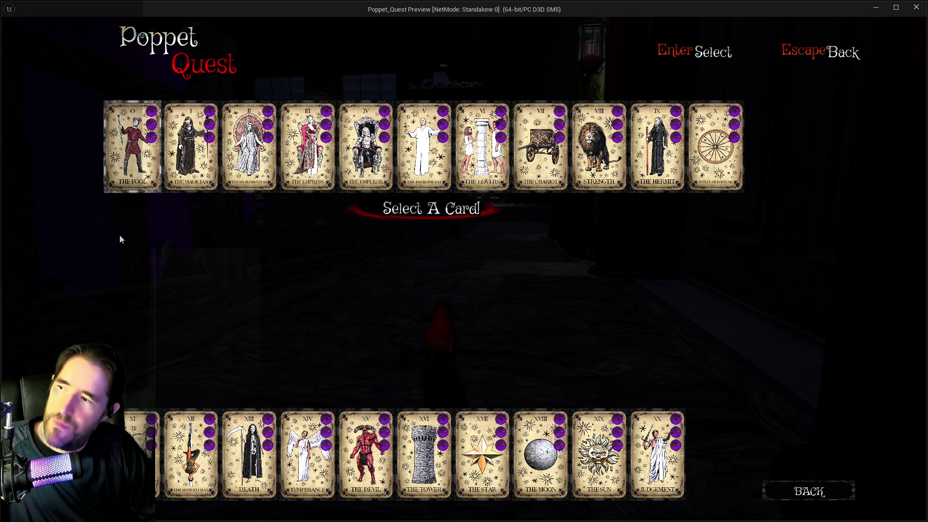
left_click(126, 150)
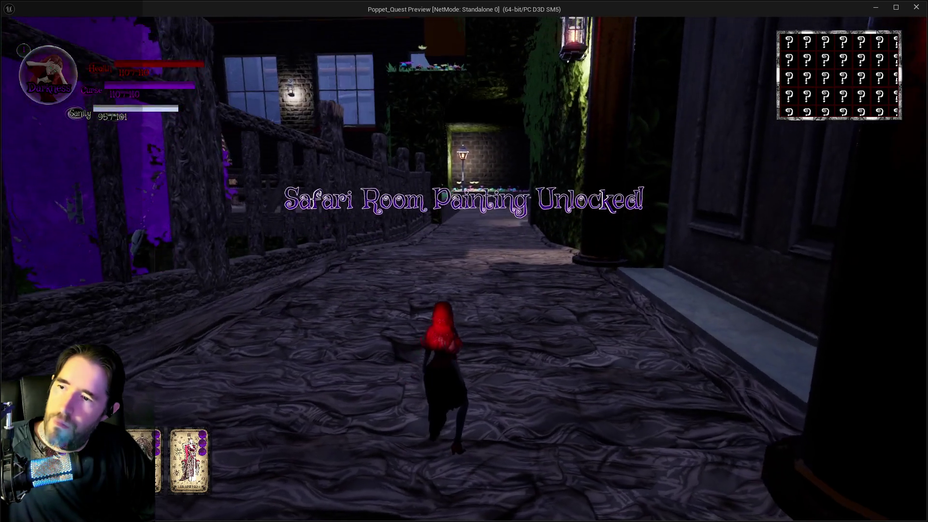
key("Tab")
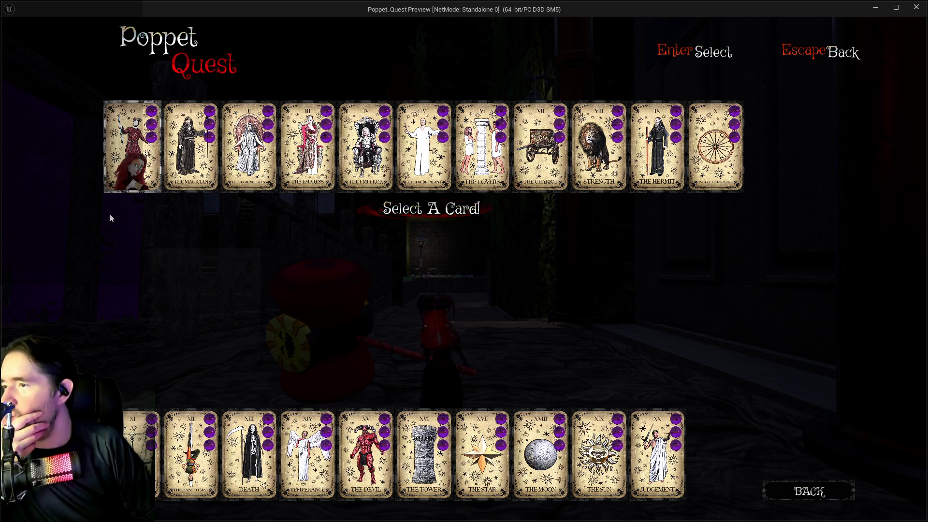
left_click(127, 173)
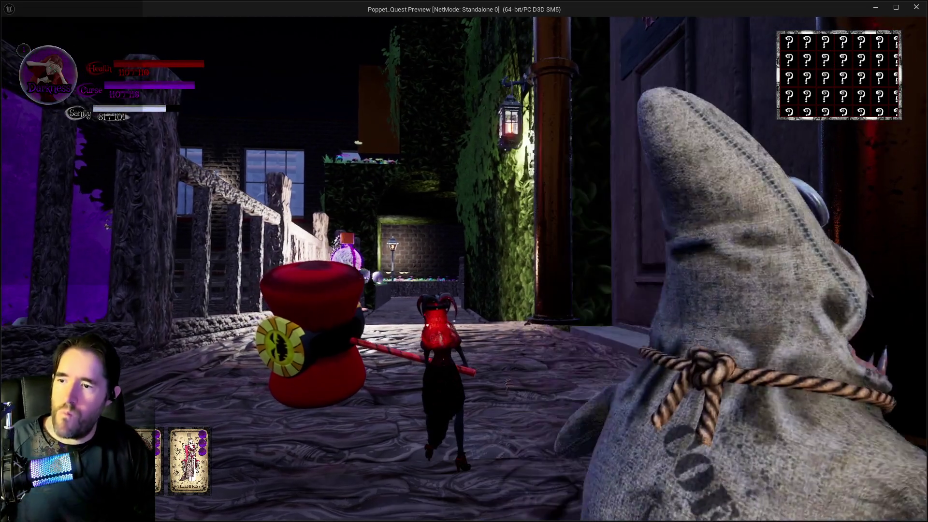
key("Escape")
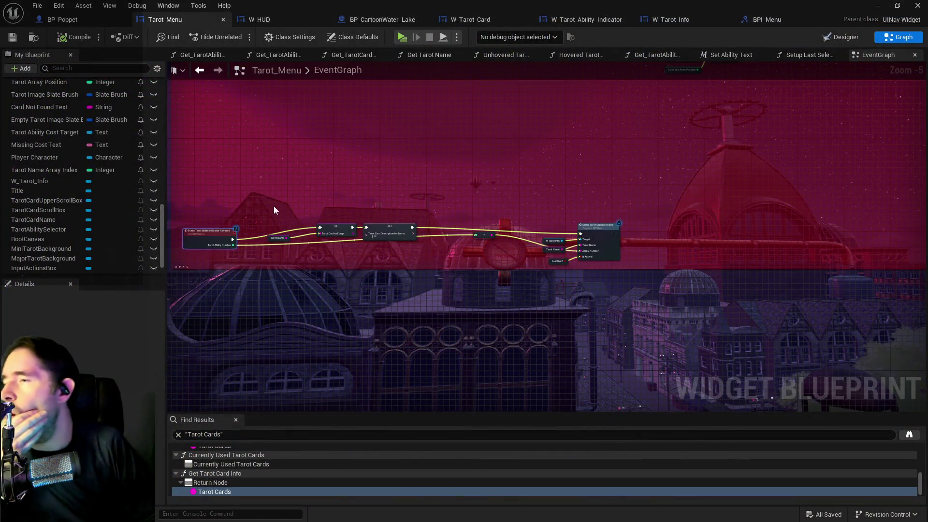
Step: In W_Tarot_Card, disconnect both unhover events from On Tarot Unhovered, compile, and launch a standalone preview
scroll(338, 291, "down", 4)
scroll(302, 142, "up", 2)
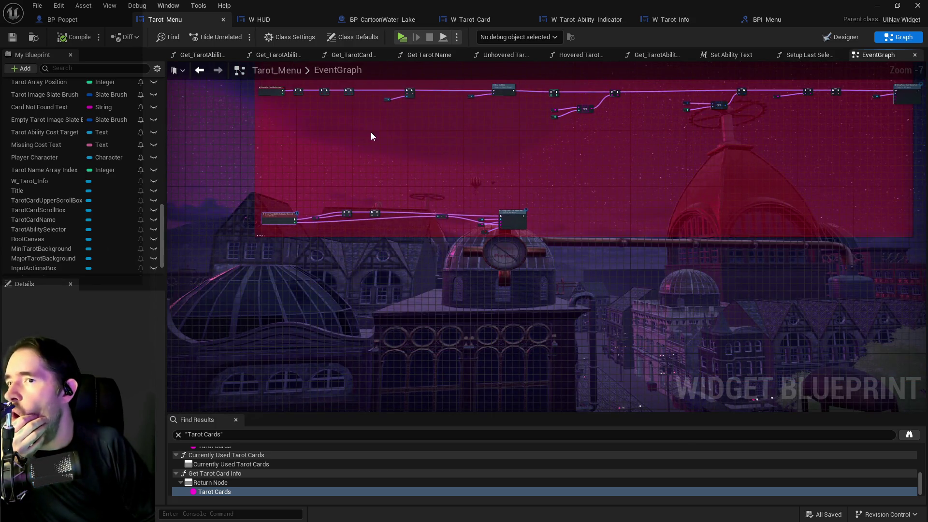
left_click(489, 21)
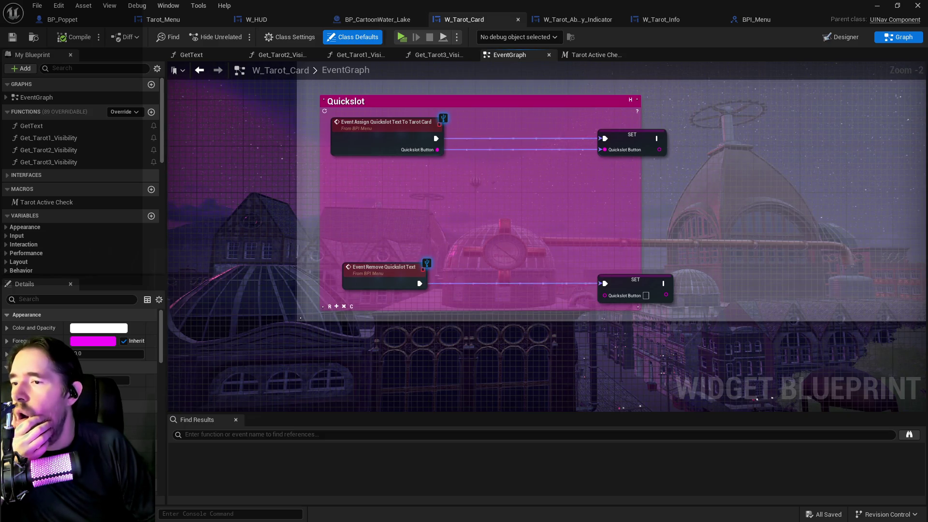
scroll(440, 236, "down", 6)
scroll(414, 281, "up", 3)
scroll(404, 236, "up", 2)
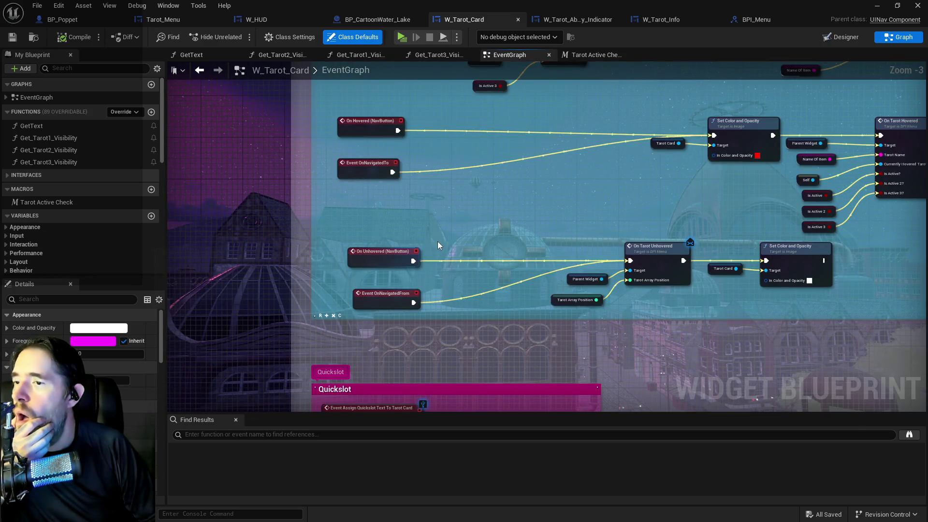
left_click_drag(496, 221, 410, 209)
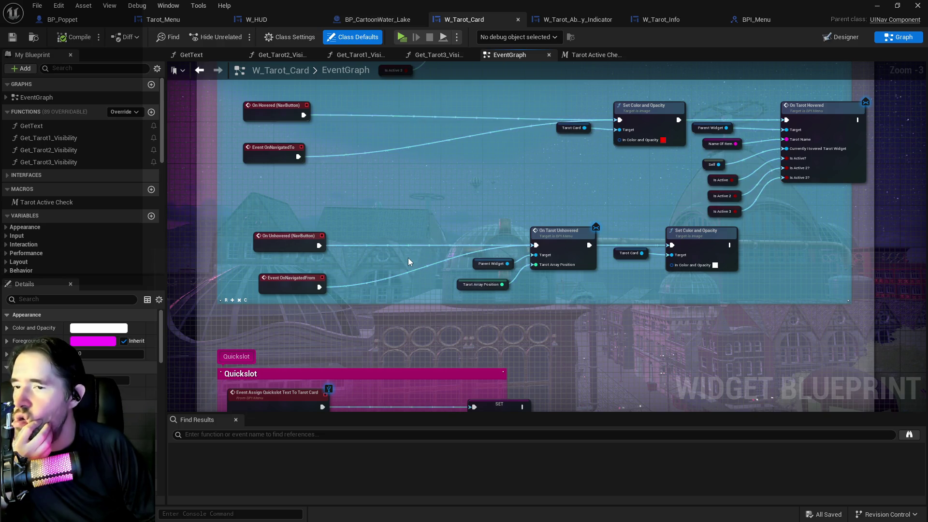
left_click_drag(397, 216, 411, 260)
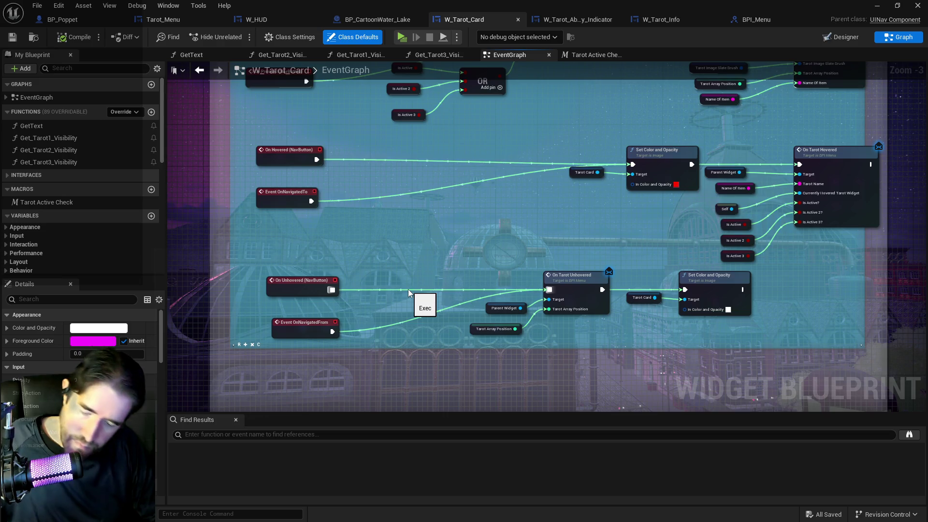
left_click(408, 290)
key("ctrl+z")
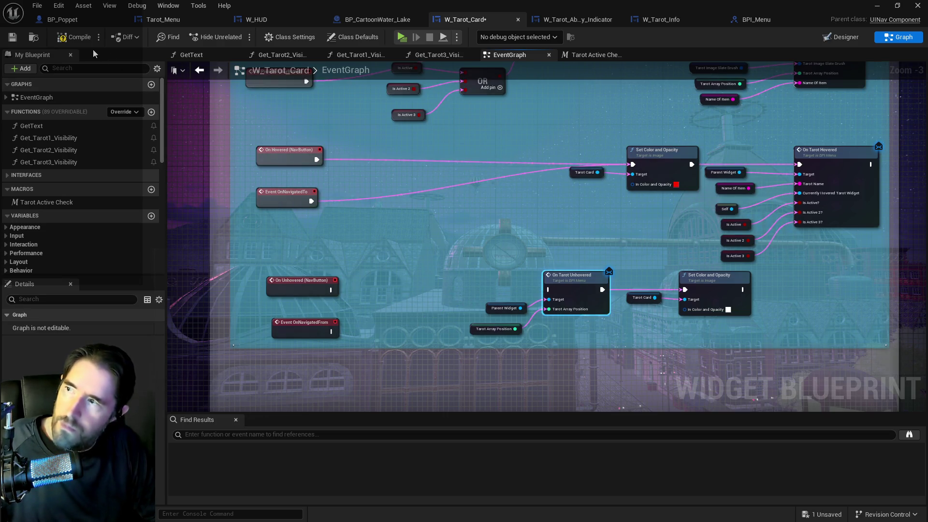
left_click(12, 37)
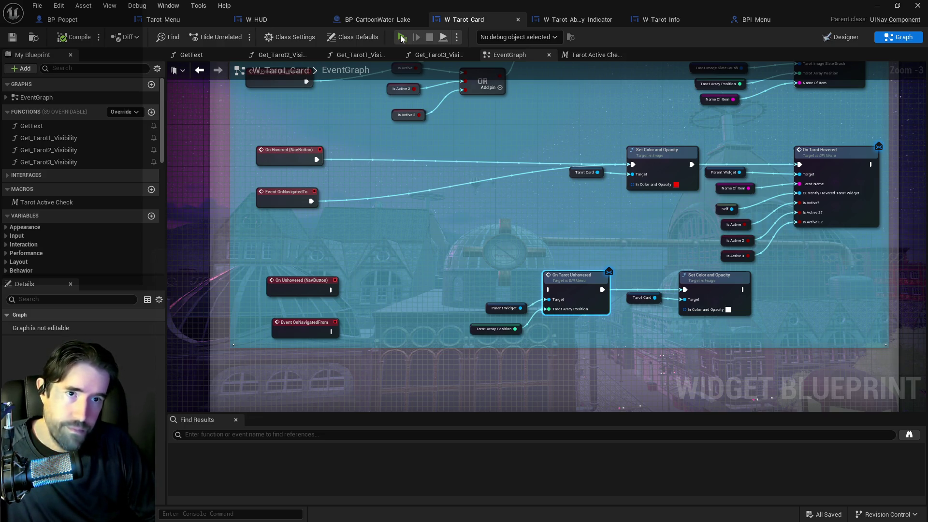
left_click(401, 37)
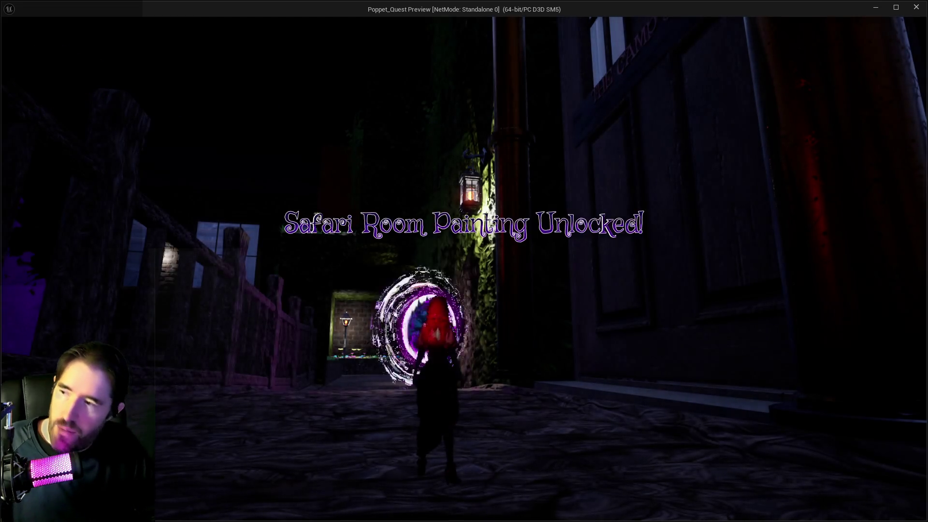
Step: Open the tarot menu in game and hover/select The Fool, Magician, High Priestess cards and an orb
key("Tab")
mouse_move(121, 152)
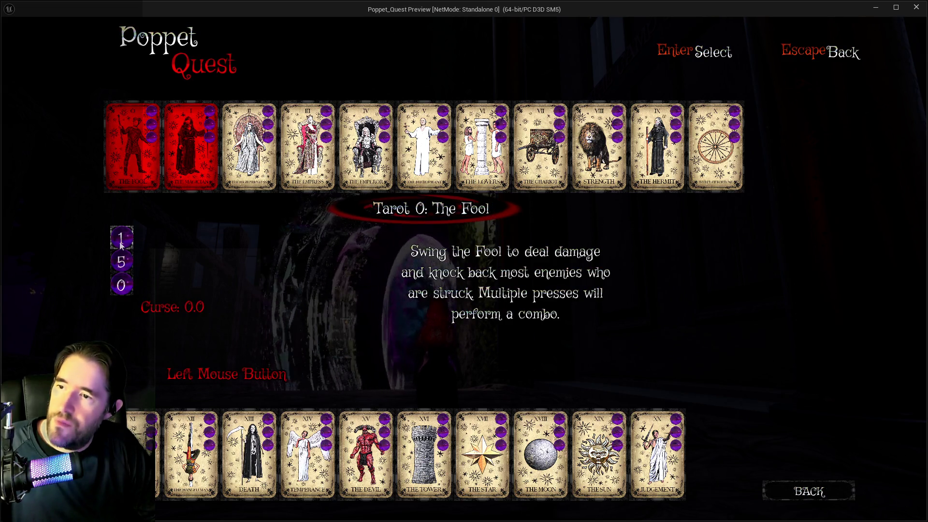
mouse_move(120, 261)
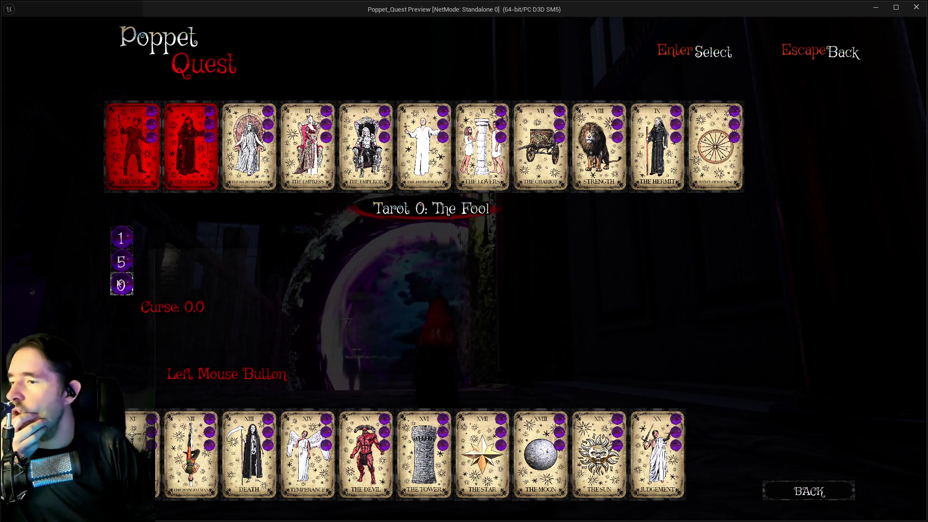
mouse_move(114, 254)
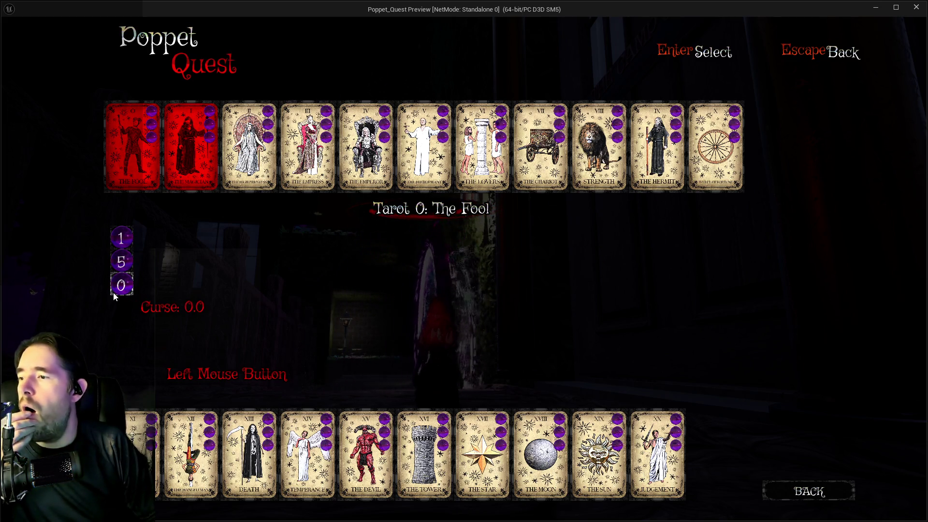
left_click(251, 154)
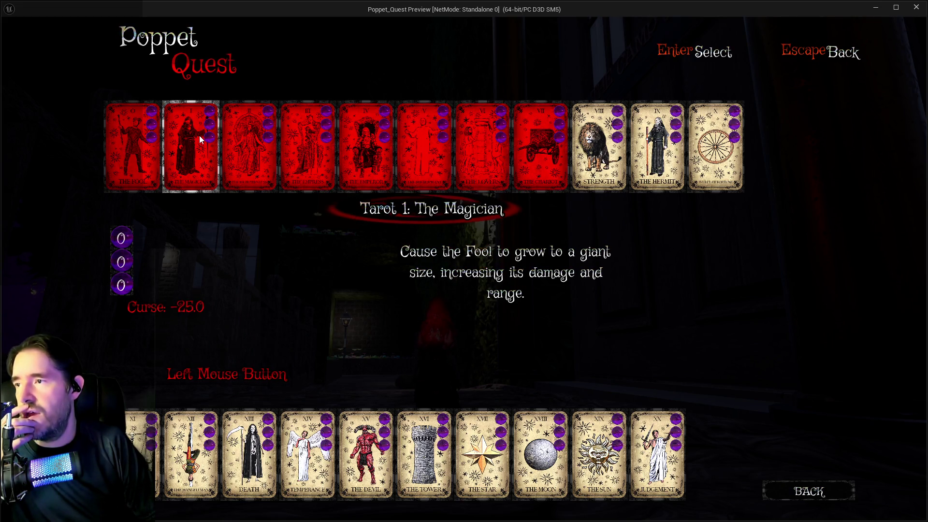
left_click(184, 174)
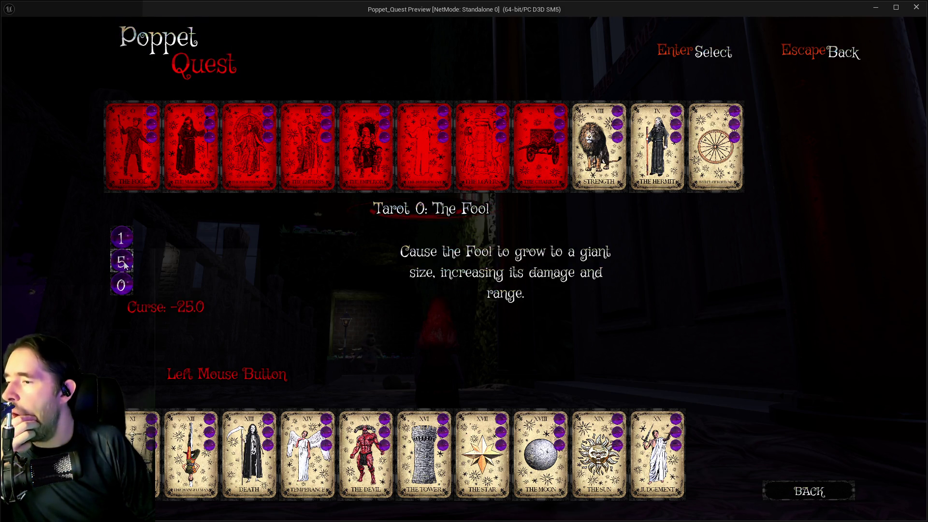
left_click(178, 166)
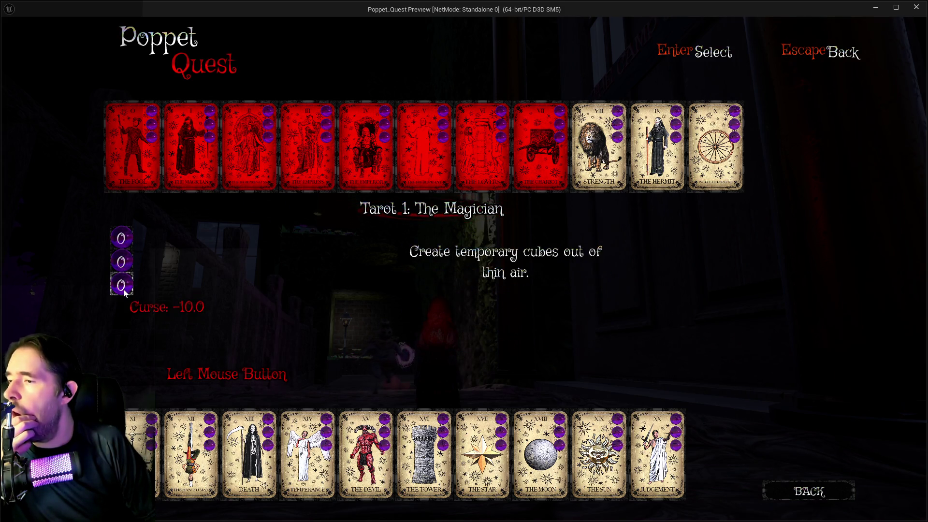
left_click(251, 166)
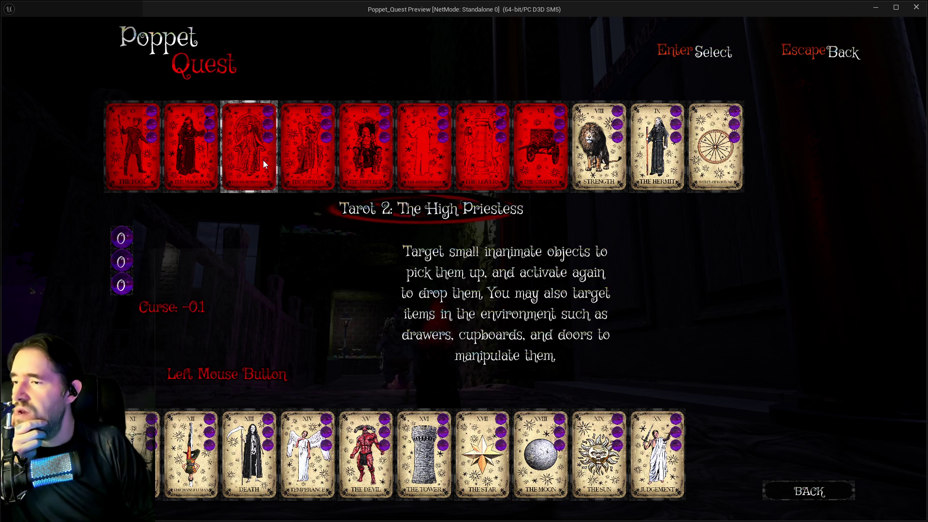
left_click(198, 163)
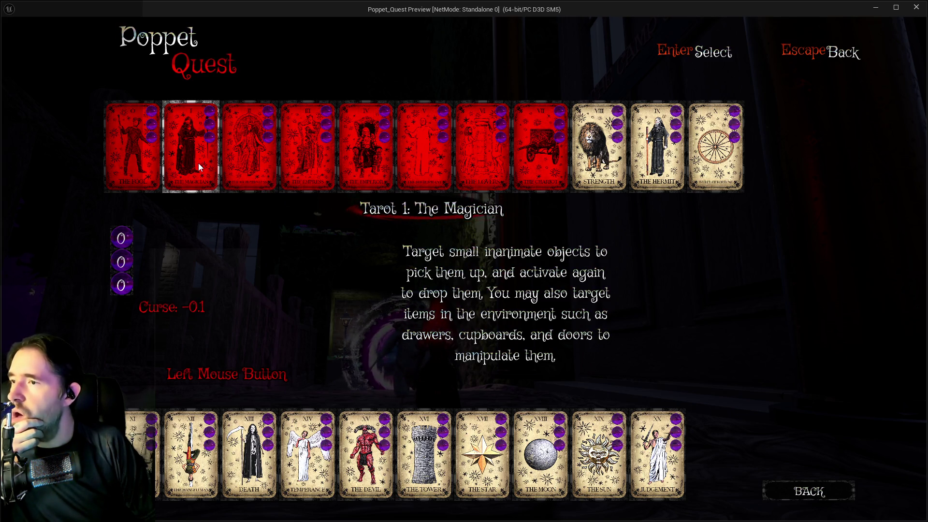
left_click(118, 245)
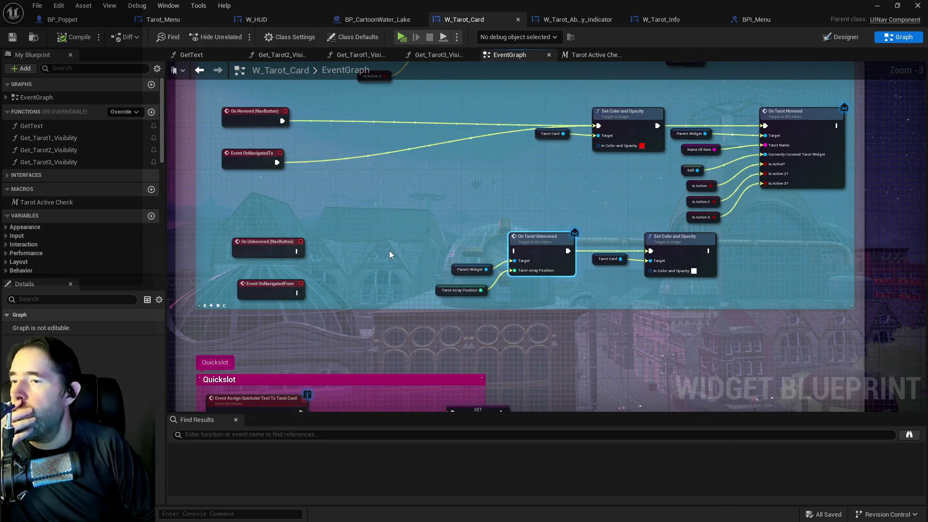
Step: Inspect the hover event group and On Tarot Unhovered node in W_Tarot_Card, then switch to Tarot_Menu
scroll(390, 251, "down", 1)
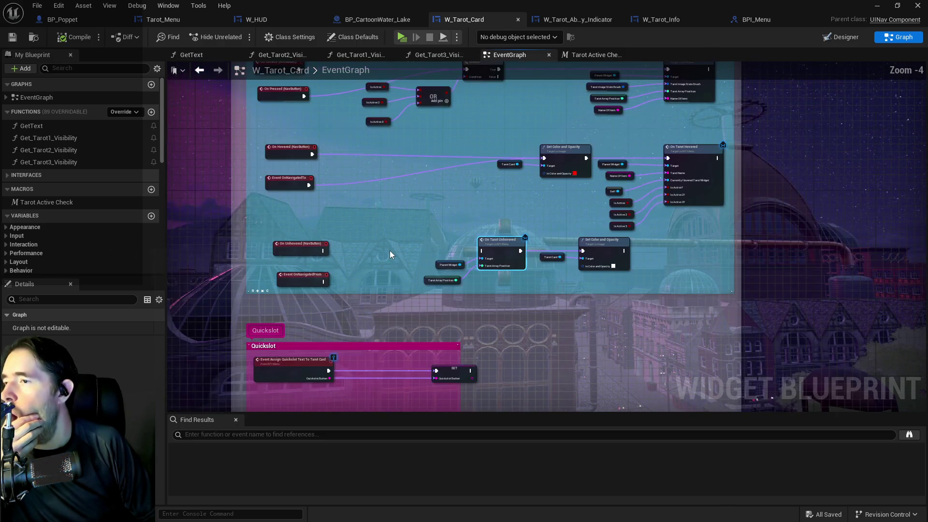
scroll(390, 251, "up", 1)
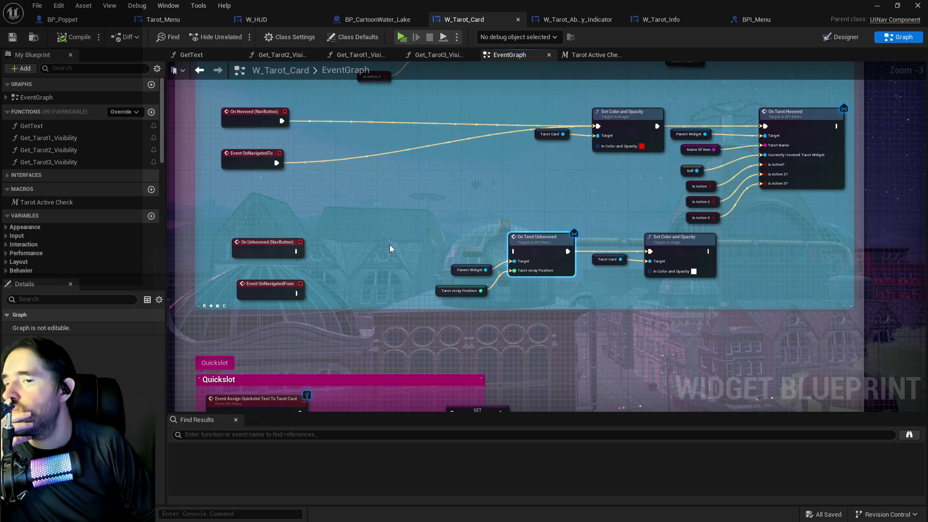
scroll(390, 245, "down", 1)
scroll(389, 245, "down", 1)
mouse_move(390, 245)
left_mouse_down()
mouse_move(381, 337)
mouse_move(344, 239)
left_mouse_up()
scroll(381, 336, "down", 1)
scroll(381, 337, "up", 5)
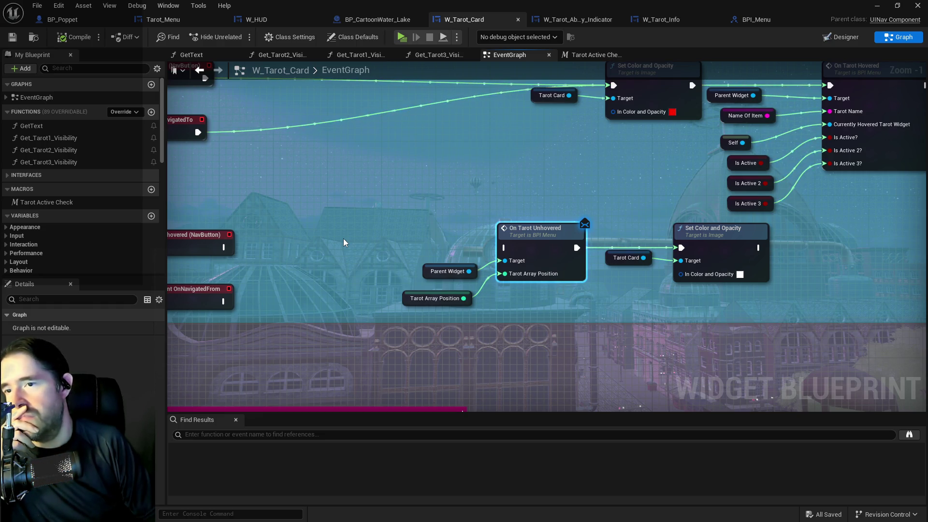
mouse_move(343, 239)
left_mouse_down()
mouse_move(448, 251)
mouse_move(408, 284)
mouse_move(436, 288)
left_mouse_up()
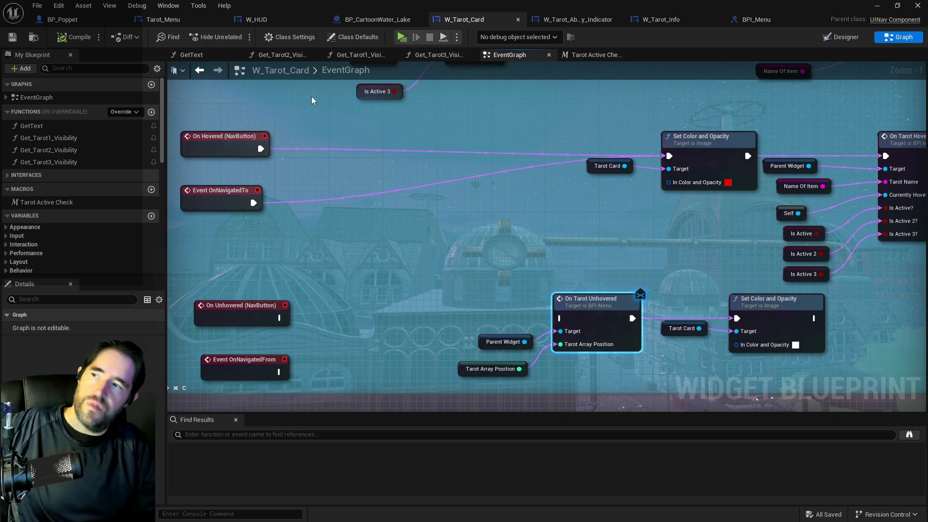
left_click(153, 21)
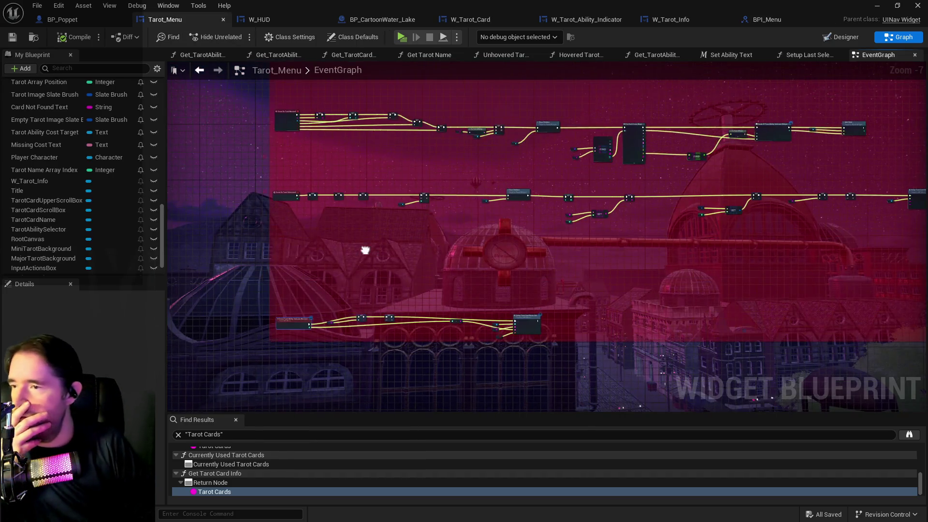
Step: Search for 'tarot card' and open the Unhovered Tarot Card Menu Info function
left_click(177, 435)
type("tar")
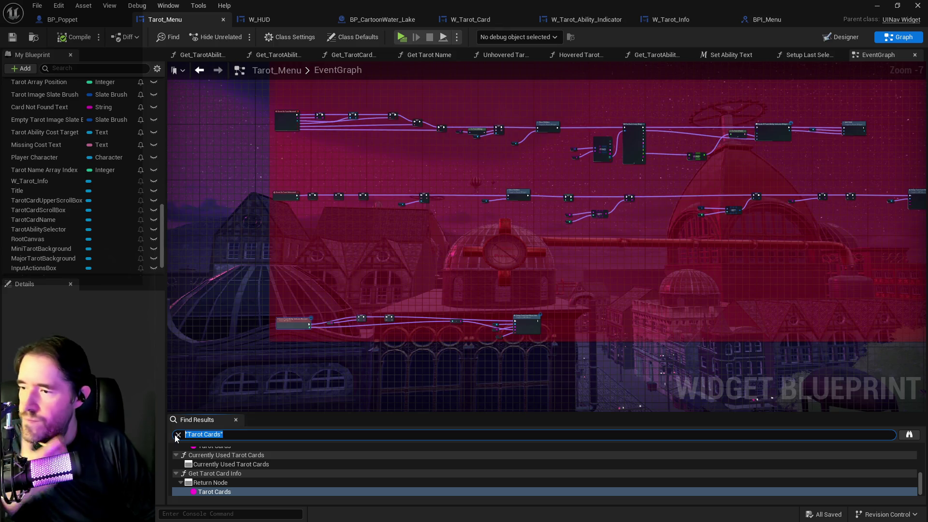
type("ot card")
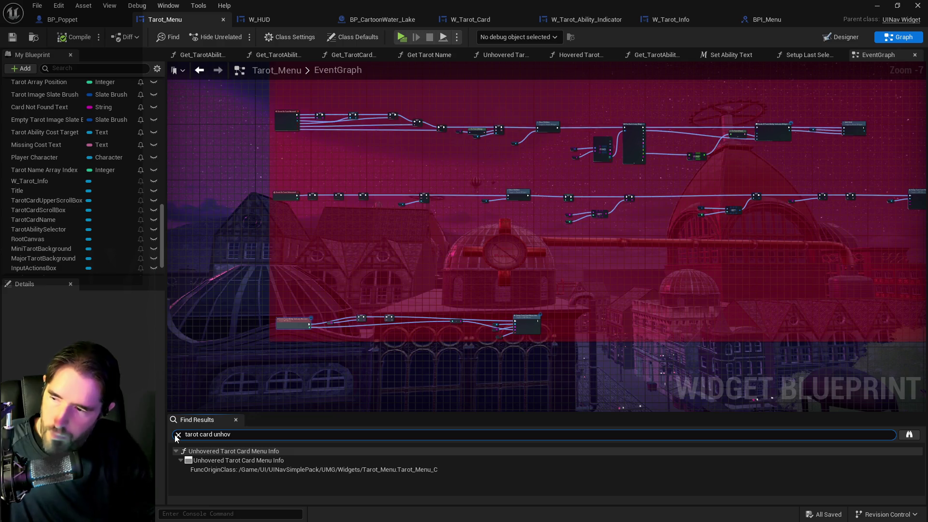
left_click(220, 473)
double_click(220, 472)
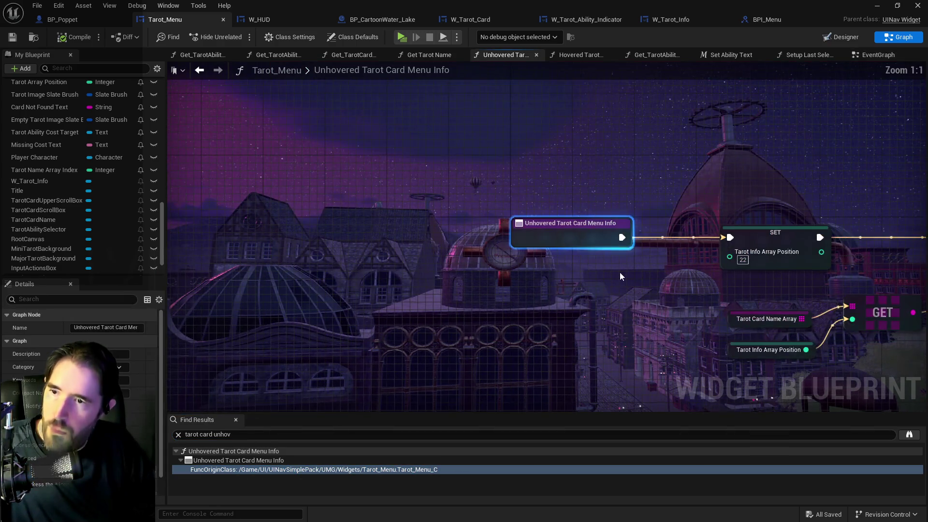
scroll(407, 296, "down", 1)
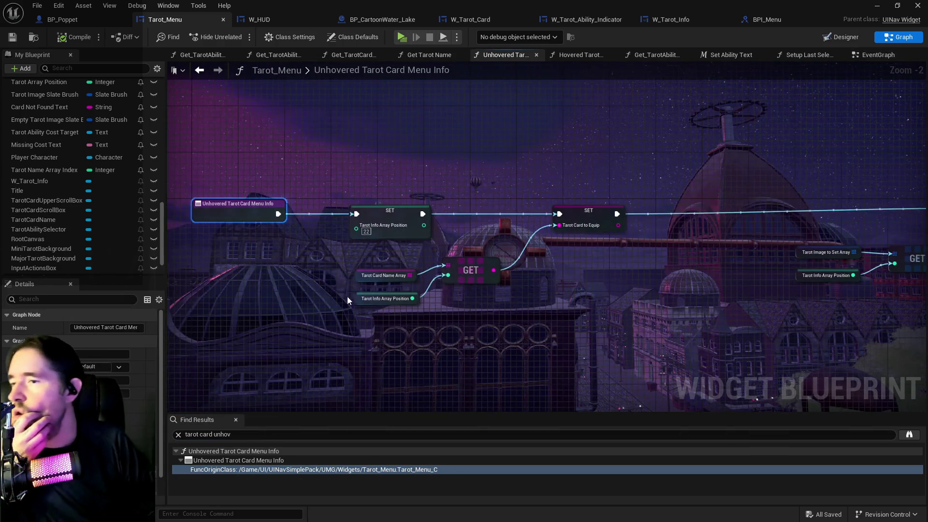
scroll(120, 194, "up", 10)
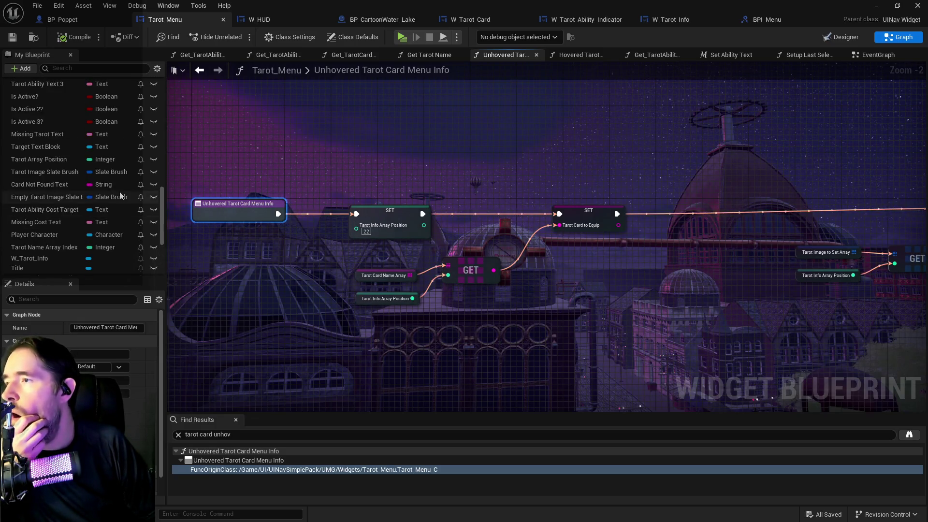
scroll(120, 193, "up", 2)
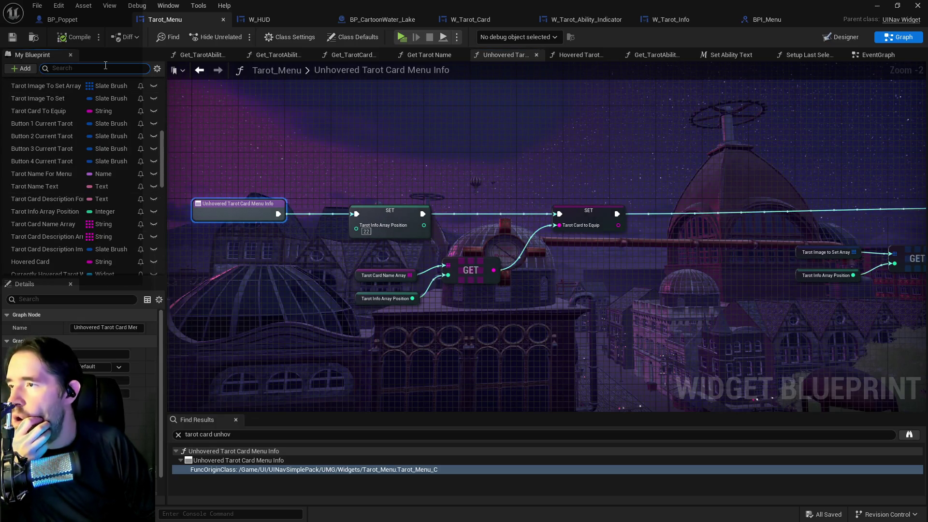
Step: Filter the variable list by 'tarot card un', check W_Tarot_Card's graph, and return to the function
left_click(106, 68)
type("tarot card ")
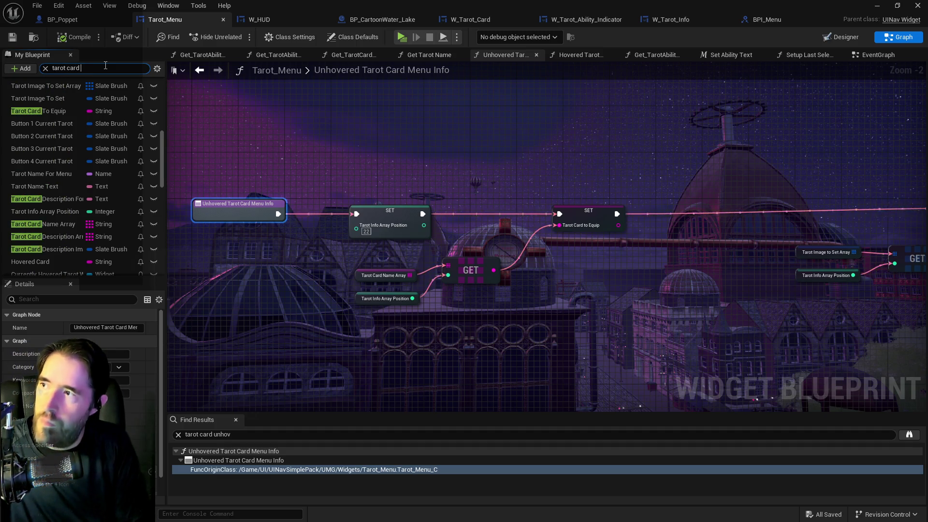
type("un")
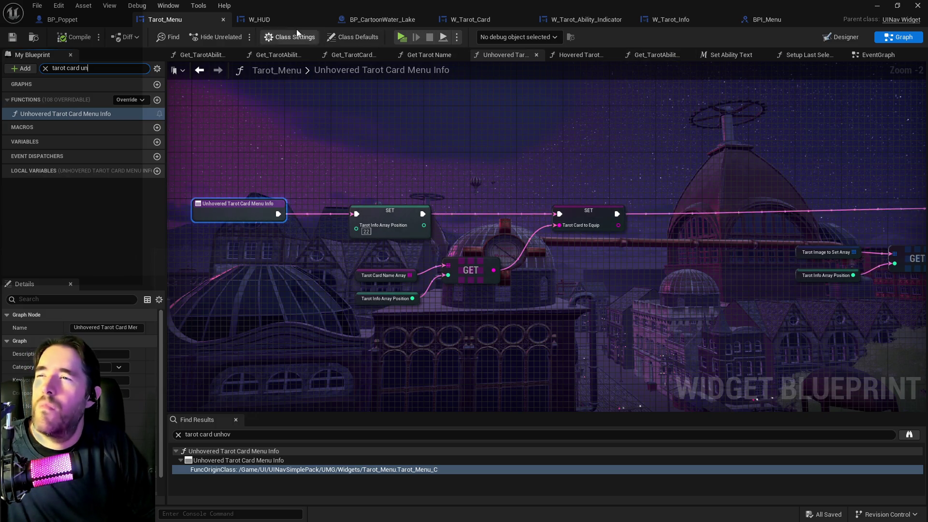
left_click(471, 19)
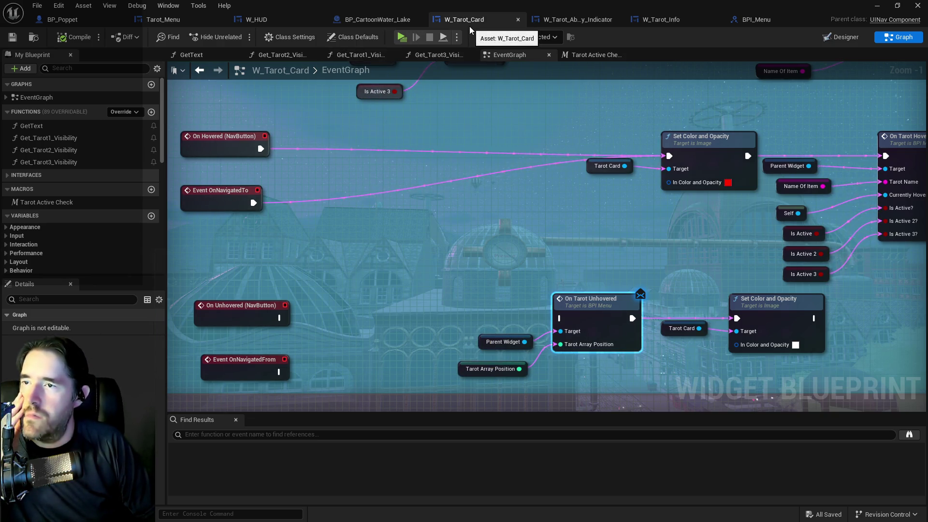
left_click(177, 21)
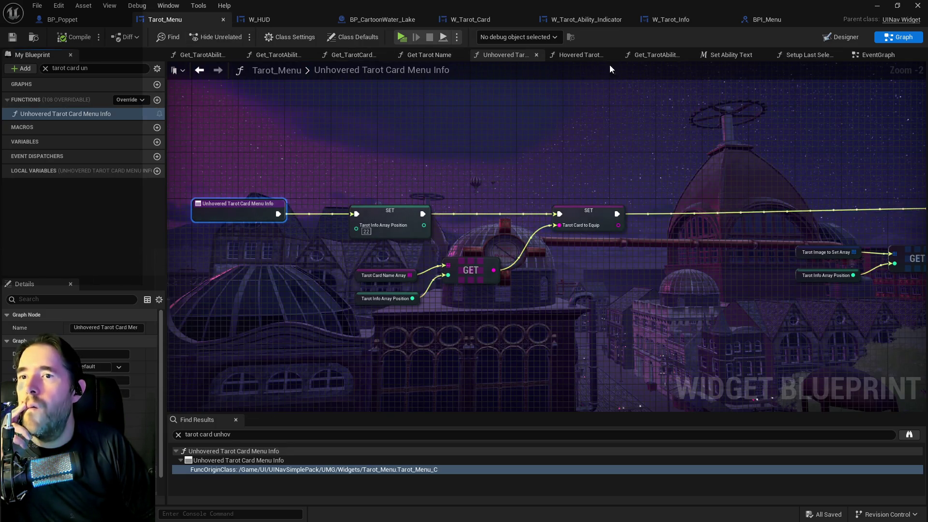
left_click(862, 57)
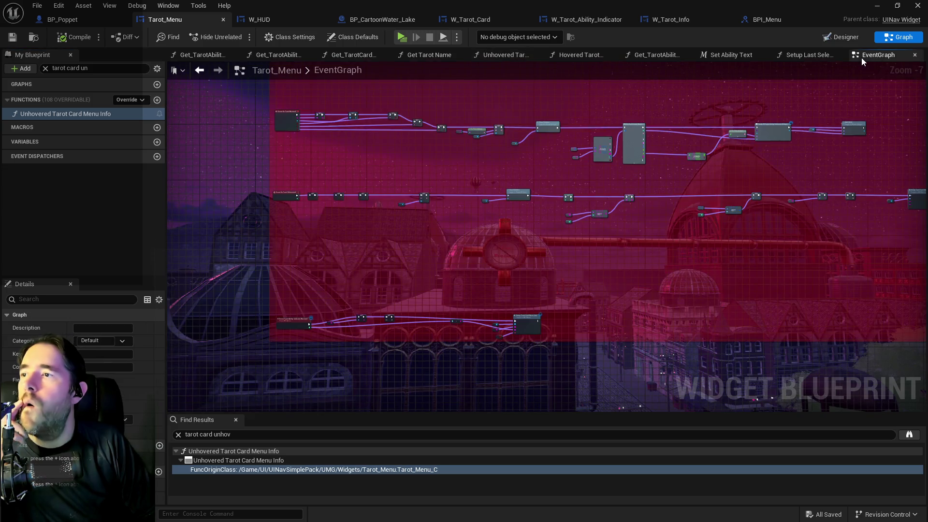
scroll(277, 129, "up", 5)
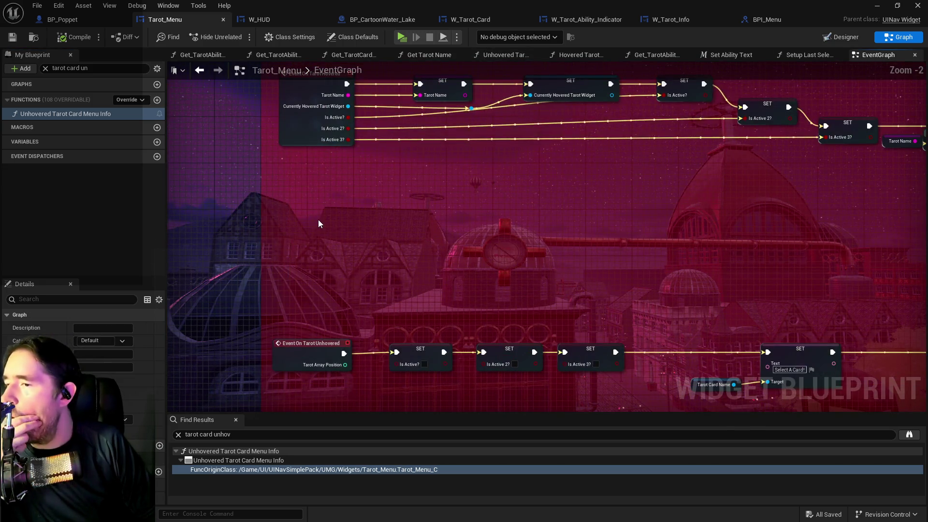
mouse_move(320, 223)
left_mouse_down()
mouse_move(335, 201)
mouse_move(348, 317)
mouse_move(292, 271)
mouse_move(290, 228)
left_mouse_up()
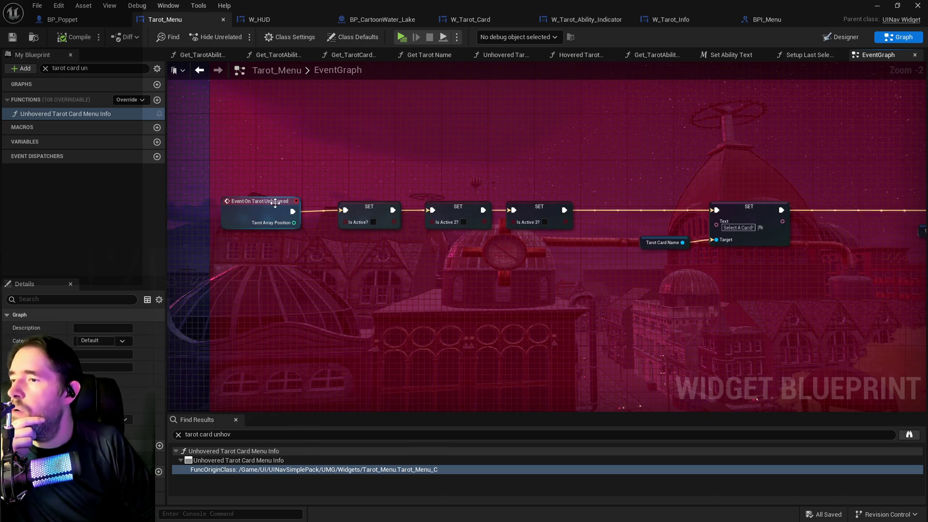
left_click_drag(257, 213, 77, 193)
left_click_drag(449, 264, 189, 260)
scroll(378, 266, "down", 1)
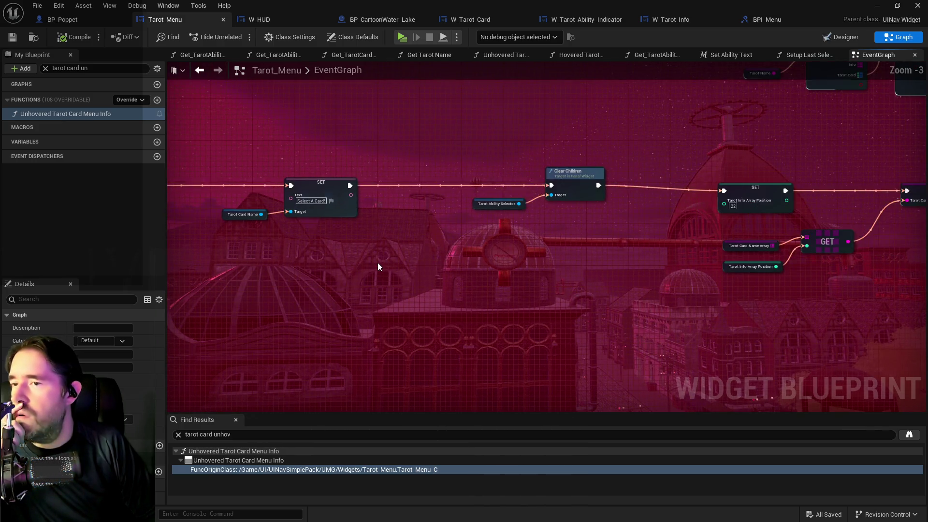
left_click_drag(378, 266, 308, 227)
left_click_drag(370, 231, 463, 245)
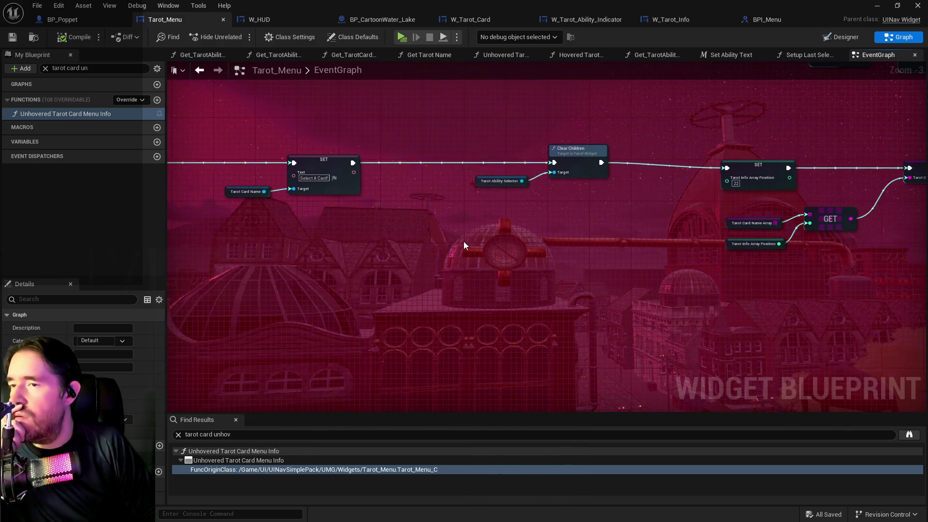
scroll(463, 245, "down", 1)
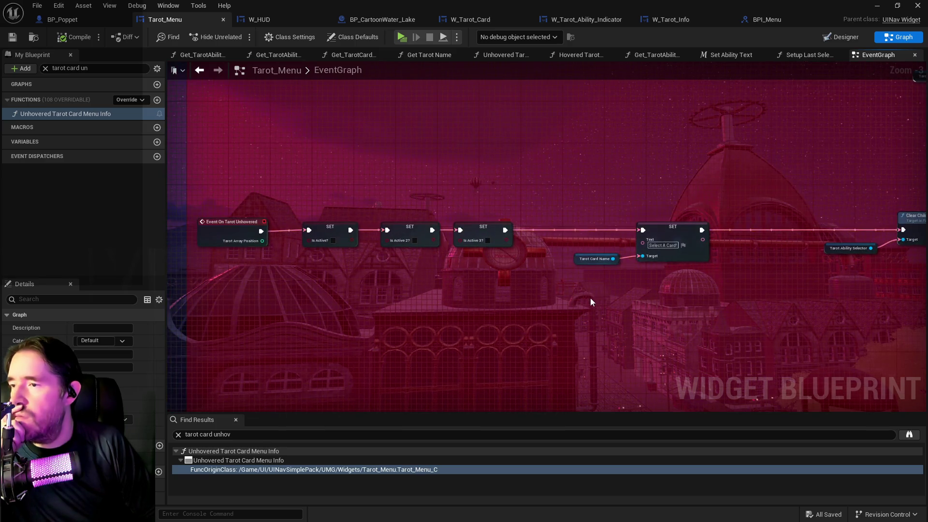
scroll(275, 272, "up", 1)
scroll(371, 275, "down", 2)
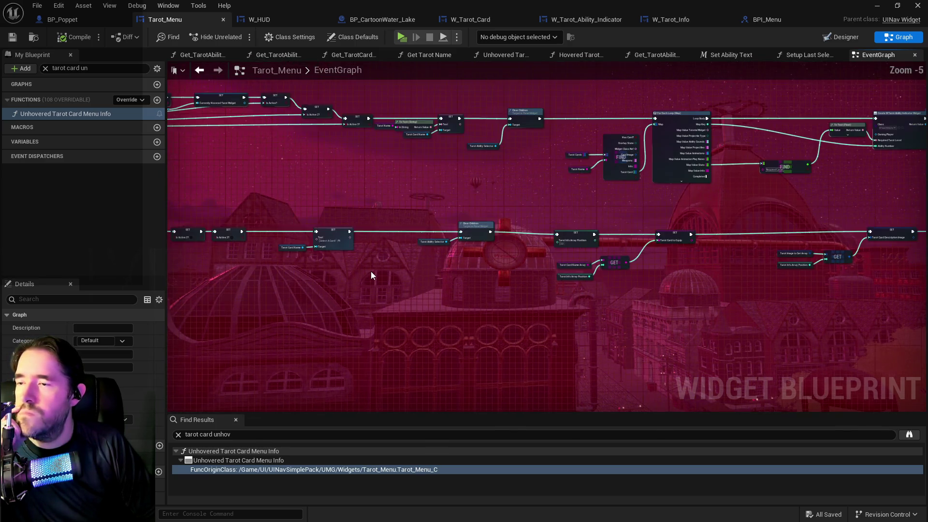
mouse_move(474, 270)
left_mouse_down()
mouse_move(321, 244)
mouse_move(378, 229)
left_mouse_up()
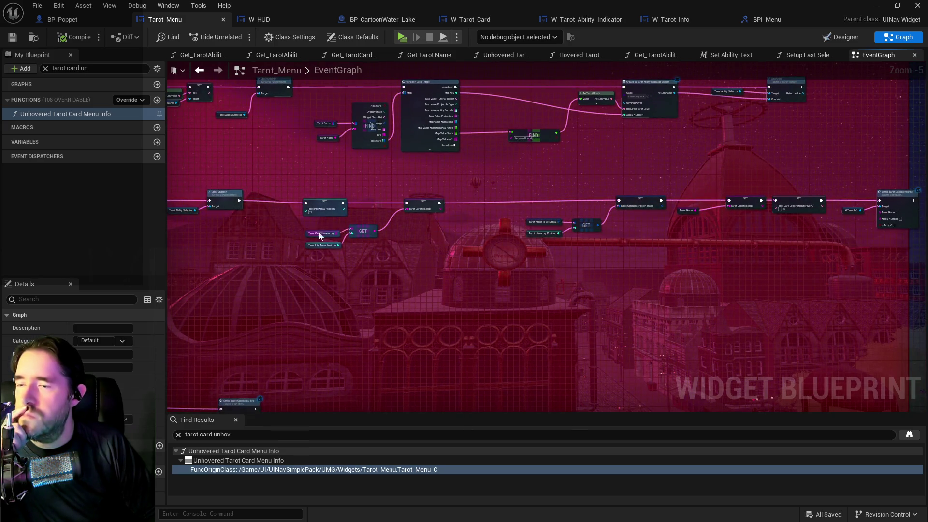
left_click_drag(319, 235, 722, 248)
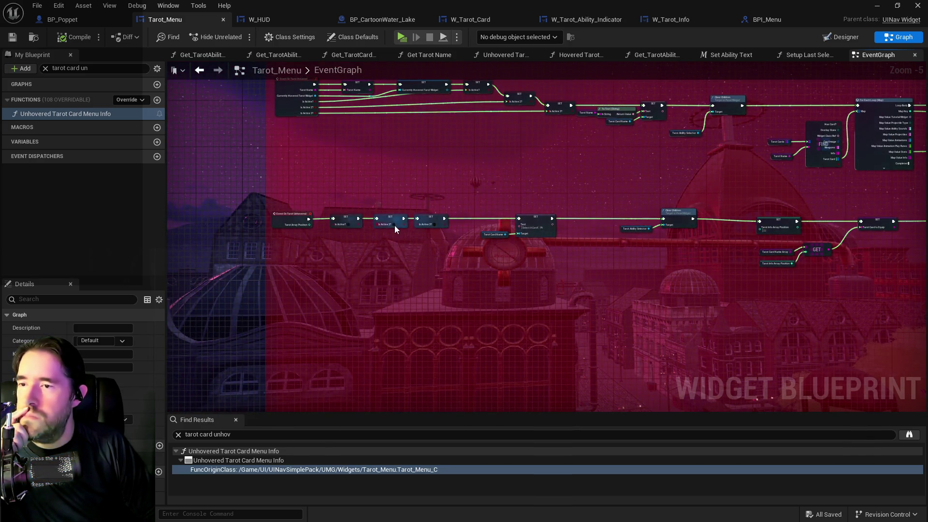
scroll(541, 315, "up", 2)
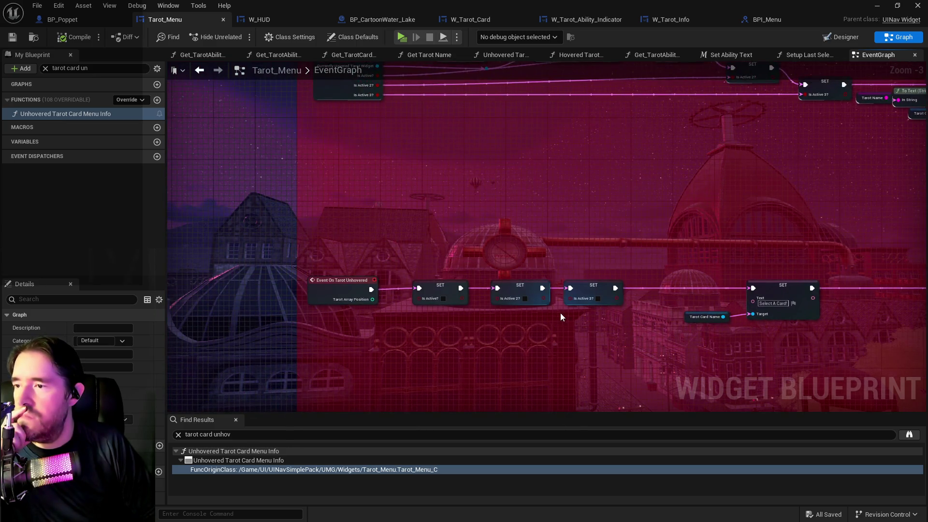
left_click_drag(562, 316, 470, 285)
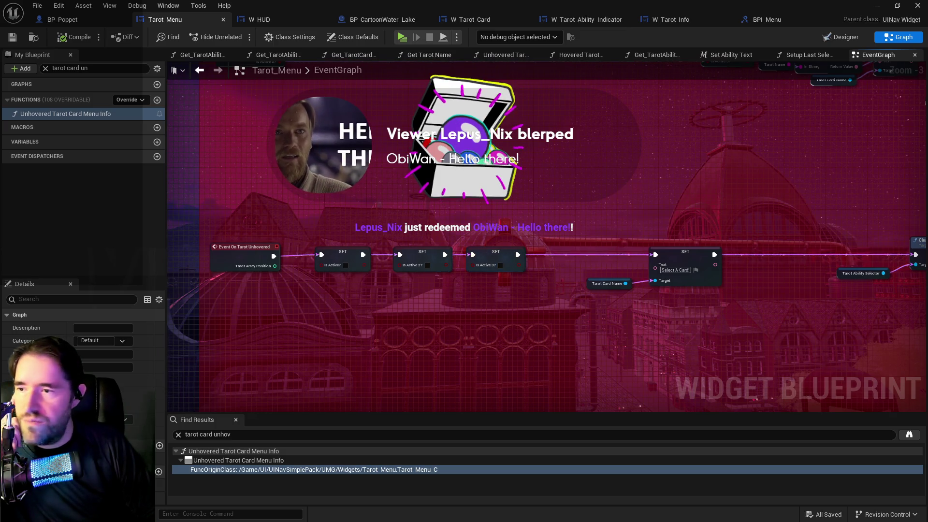
left_click_drag(512, 330, 422, 280)
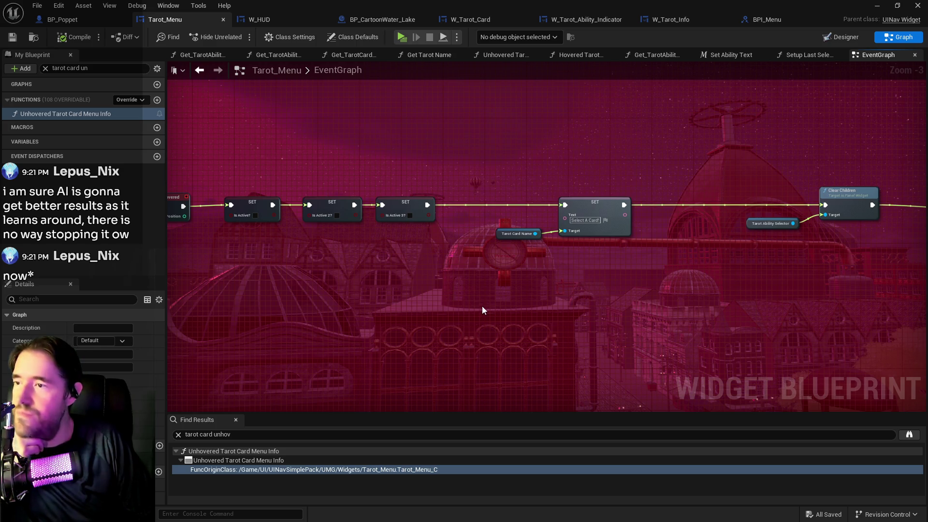
Step: Connect the 'Select A Card' text SET's exec directly to the next SET, bypassing Clear Children
left_click_drag(483, 305, 532, 276)
mouse_move(441, 242)
left_mouse_down()
mouse_move(49, 247)
mouse_move(517, 299)
mouse_move(440, 270)
mouse_move(488, 303)
mouse_move(127, 286)
left_mouse_up()
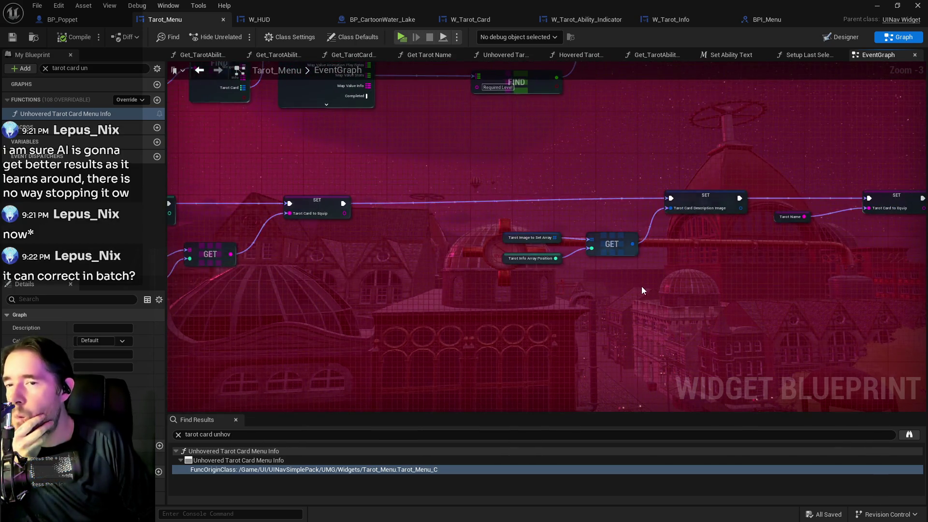
left_click_drag(688, 289, 516, 281)
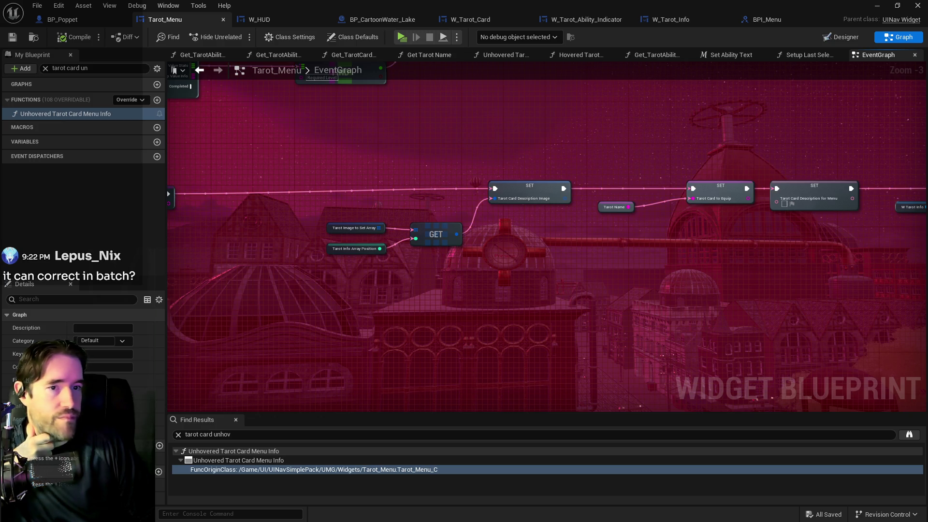
mouse_move(472, 234)
left_mouse_down()
mouse_move(401, 192)
mouse_move(291, 191)
mouse_move(534, 189)
left_mouse_up()
scroll(414, 199, "down", 1)
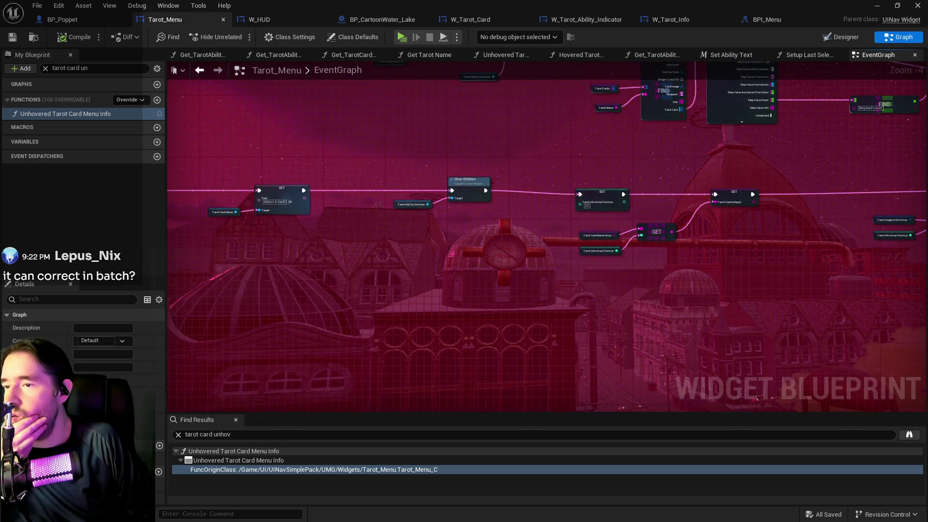
left_click_drag(399, 234, 564, 206)
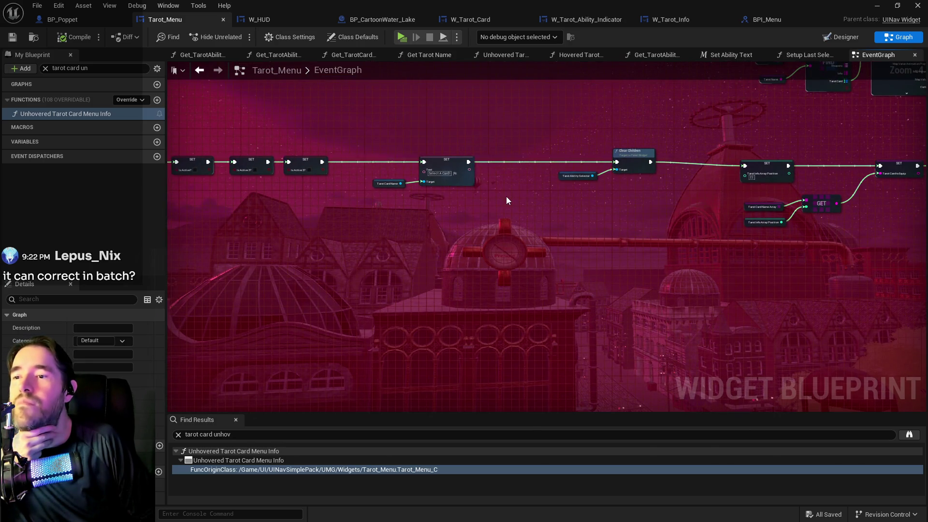
mouse_move(506, 201)
left_mouse_down()
mouse_move(748, 258)
mouse_move(433, 207)
left_mouse_up()
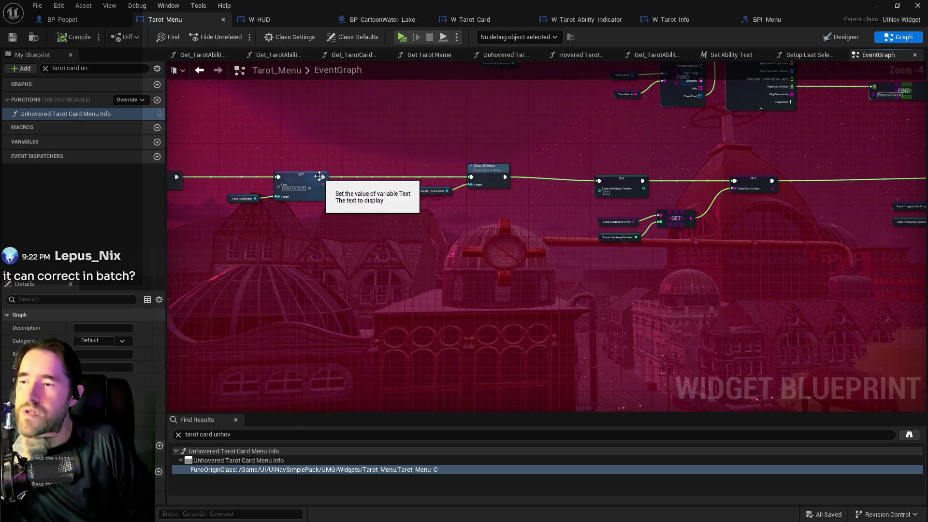
left_click_drag(320, 176, 601, 187)
key("Delete")
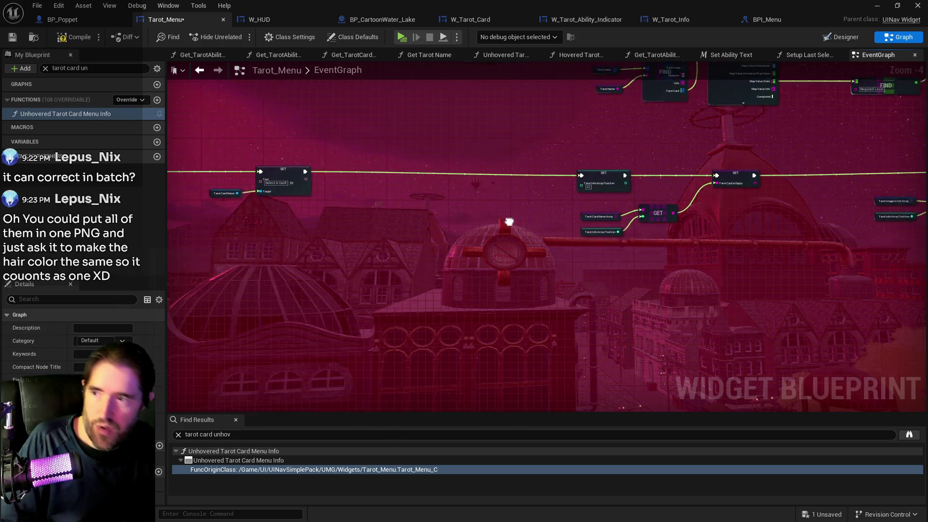
scroll(466, 214, "down", 3)
left_click_drag(382, 206, 550, 244)
scroll(533, 244, "up", 4)
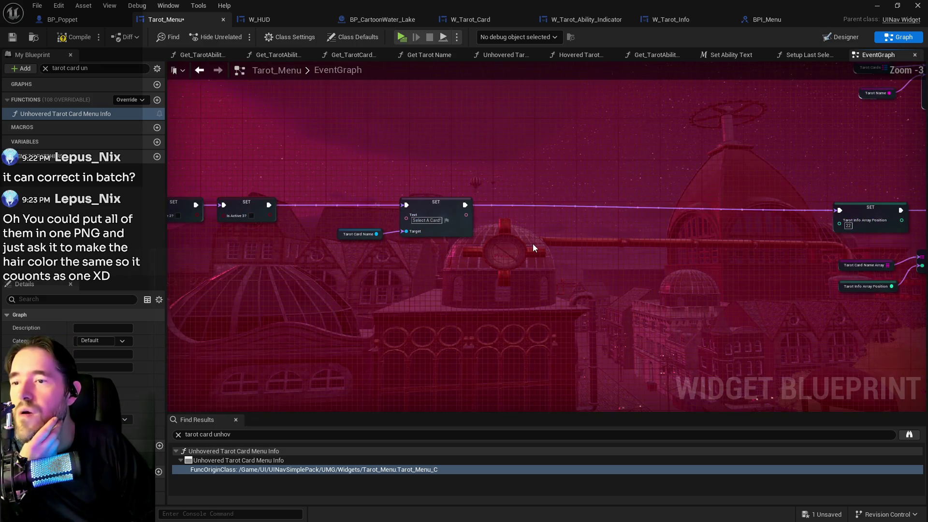
scroll(533, 244, "down", 2)
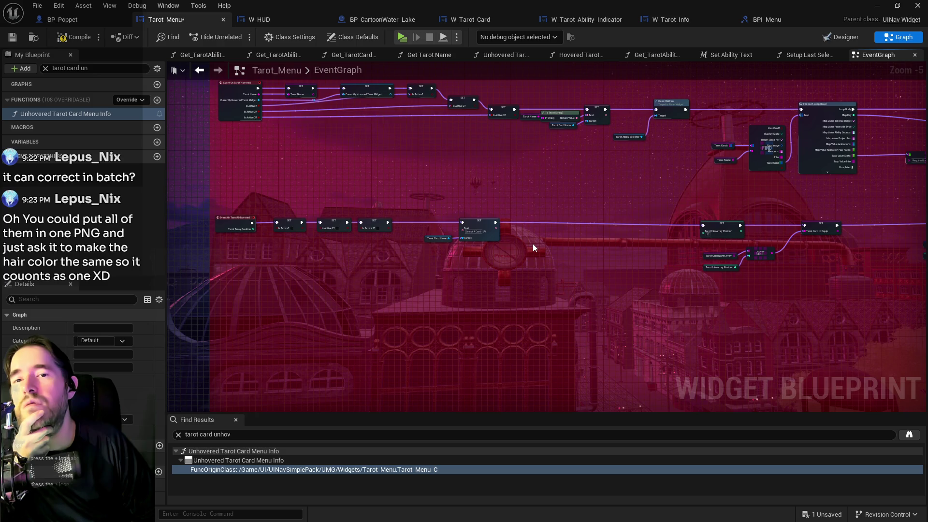
mouse_move(533, 244)
left_mouse_down()
mouse_move(567, 197)
mouse_move(599, 194)
mouse_move(593, 257)
left_mouse_up()
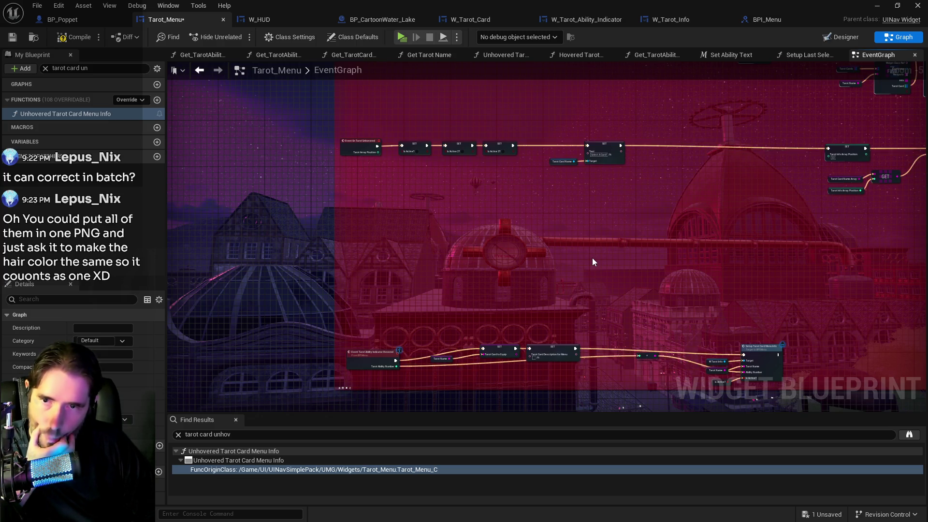
mouse_move(593, 258)
left_mouse_down()
mouse_move(591, 320)
mouse_move(556, 302)
left_mouse_up()
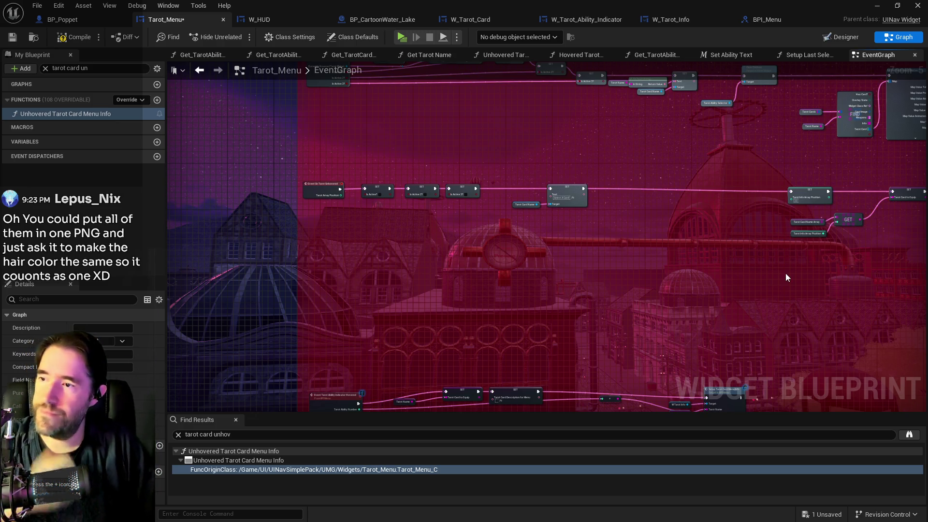
Step: Look over the Event On Tarot Unhovered chain and save Tarot_Menu with Ctrl+S
scroll(367, 179, "up", 2)
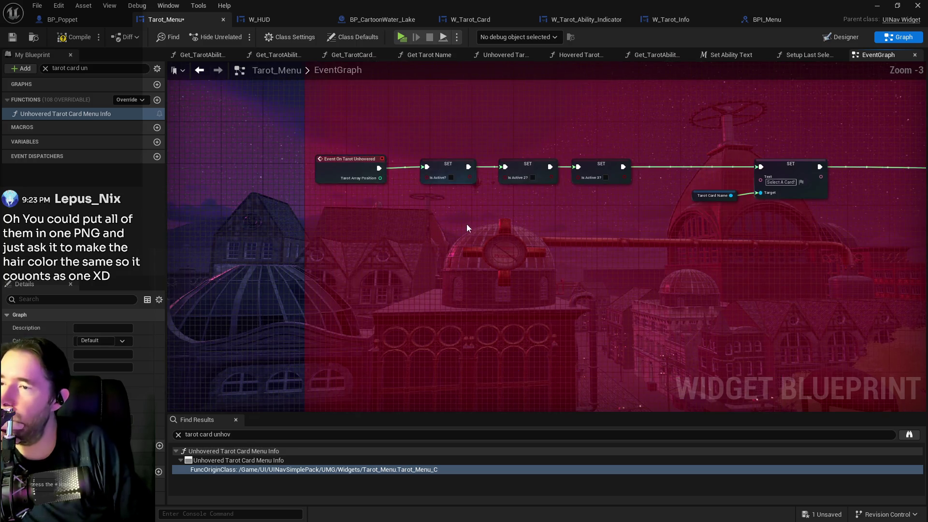
mouse_move(415, 209)
left_mouse_down()
mouse_move(373, 193)
mouse_move(467, 197)
mouse_move(405, 183)
left_mouse_up()
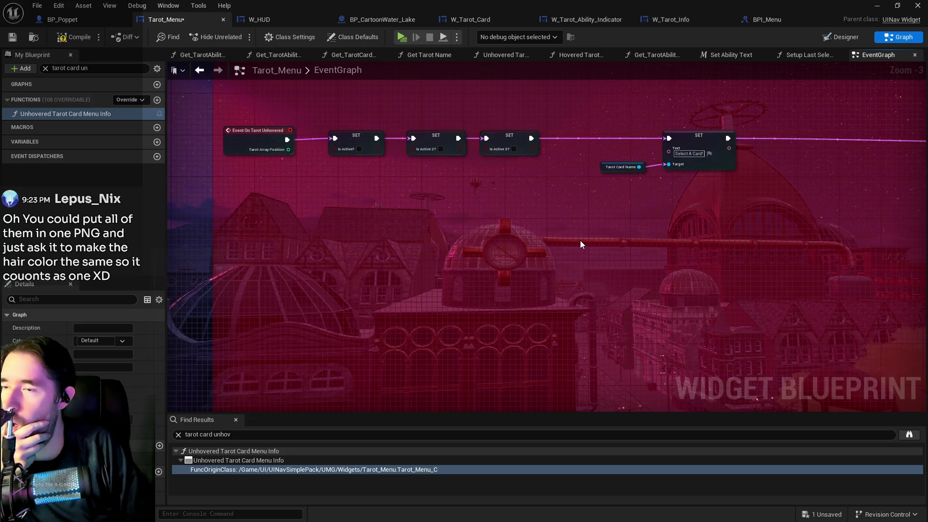
mouse_move(581, 241)
left_mouse_down()
mouse_move(394, 253)
mouse_move(515, 216)
left_mouse_up()
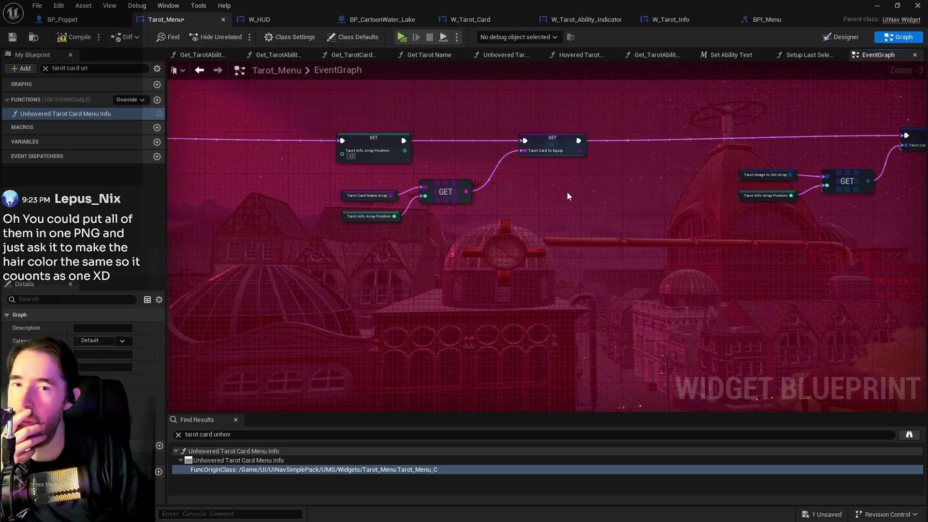
mouse_move(568, 195)
left_mouse_down()
mouse_move(179, 193)
mouse_move(619, 230)
left_mouse_up()
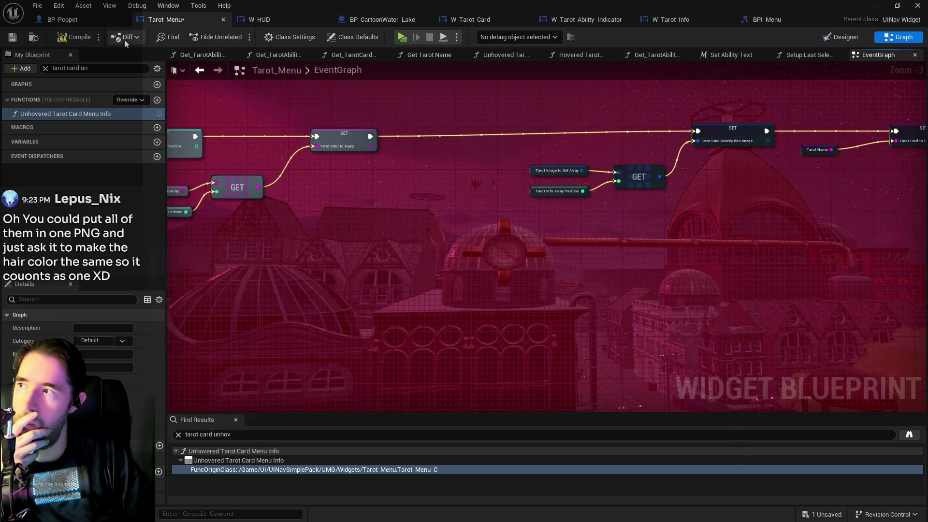
key("ctrl+s")
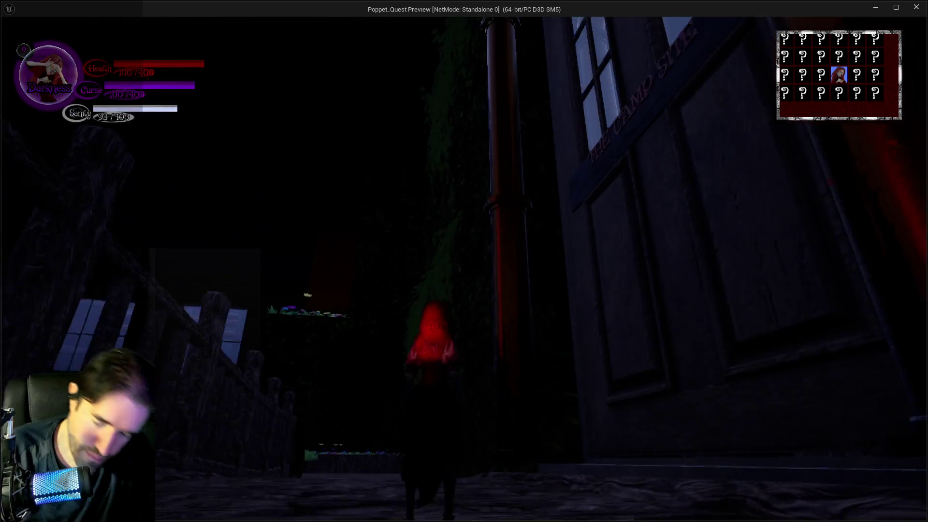
key("Tab")
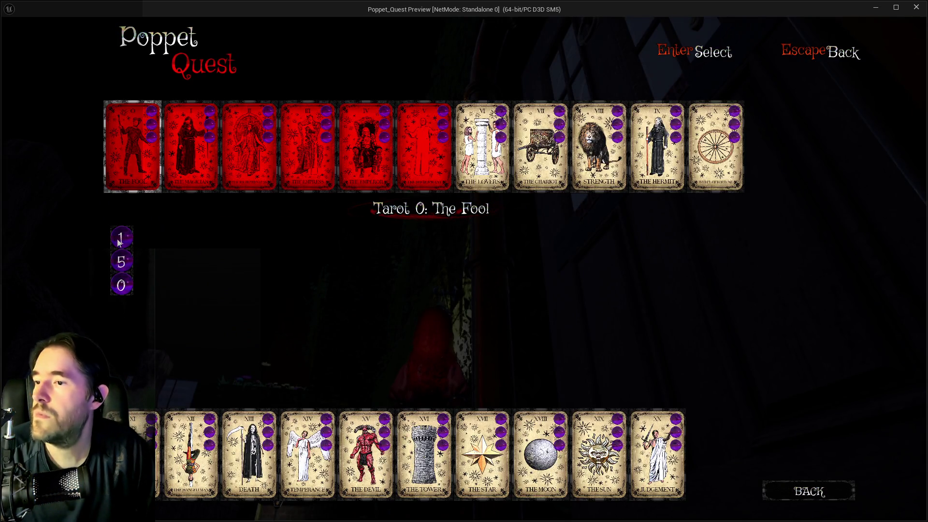
mouse_move(121, 238)
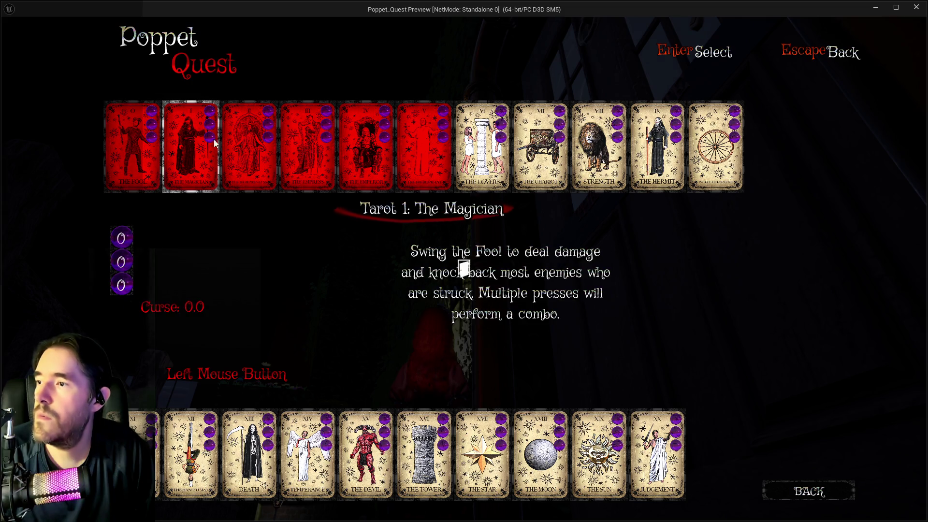
key("Tab")
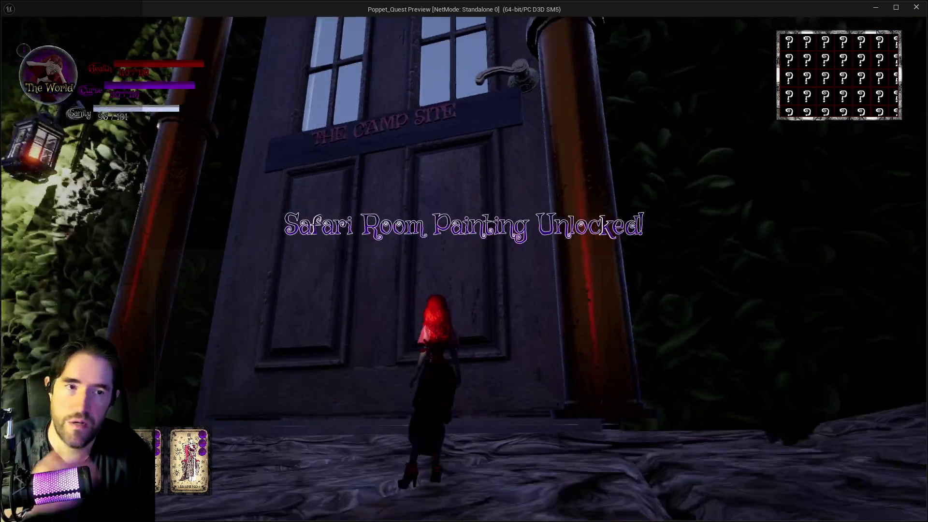
key("alt+Tab")
key("Escape")
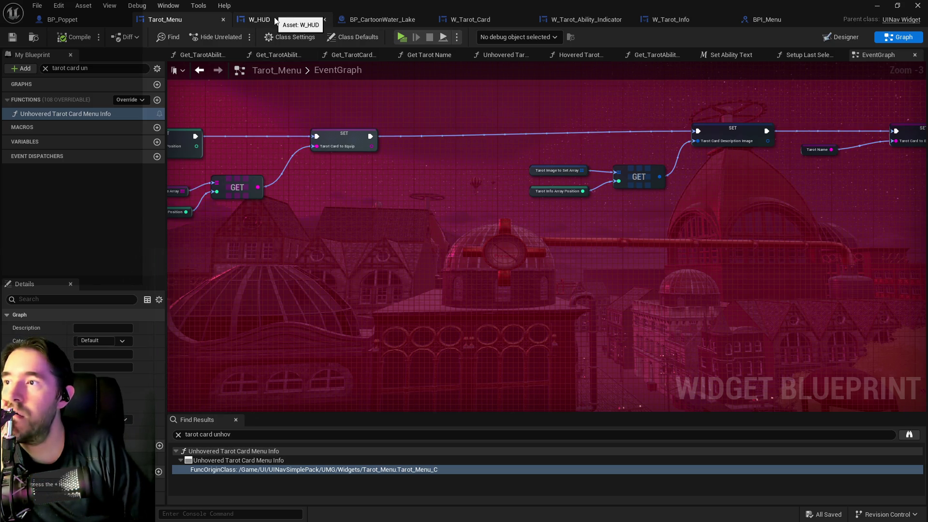
Step: Wire Unhovered (NavButton) and OnNavigatedFrom into On Tarot Unhovered in W_Tarot_Card, then compile and save
left_click(461, 19)
left_click_drag(354, 267, 277, 209)
left_click_drag(225, 246, 483, 245)
key("Escape")
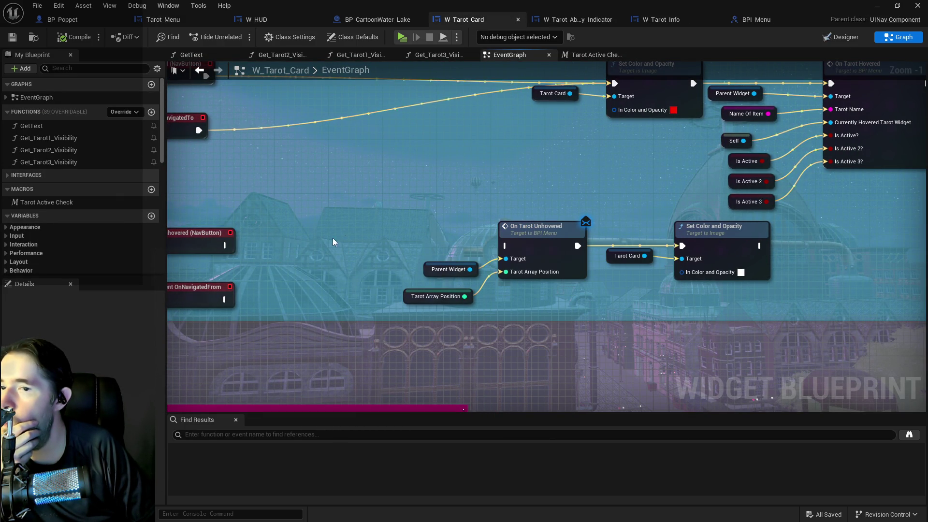
left_click_drag(225, 245, 506, 249)
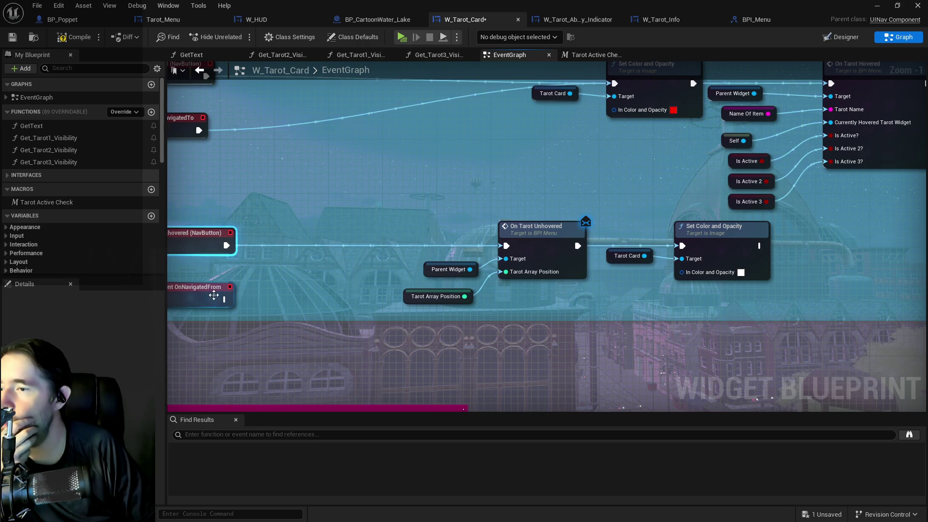
mouse_move(228, 304)
left_mouse_down()
mouse_move(247, 287)
mouse_move(252, 299)
mouse_move(235, 290)
mouse_move(343, 263)
mouse_move(506, 248)
left_mouse_up()
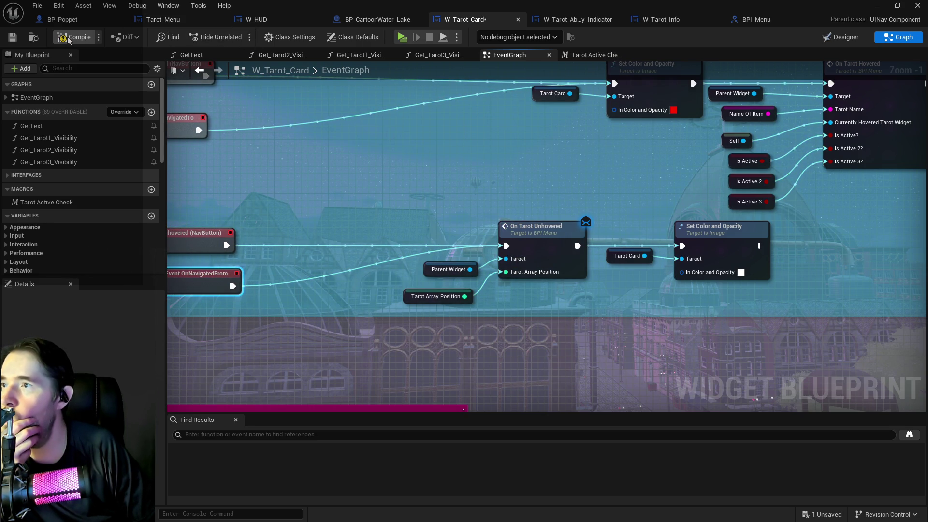
left_click(10, 39)
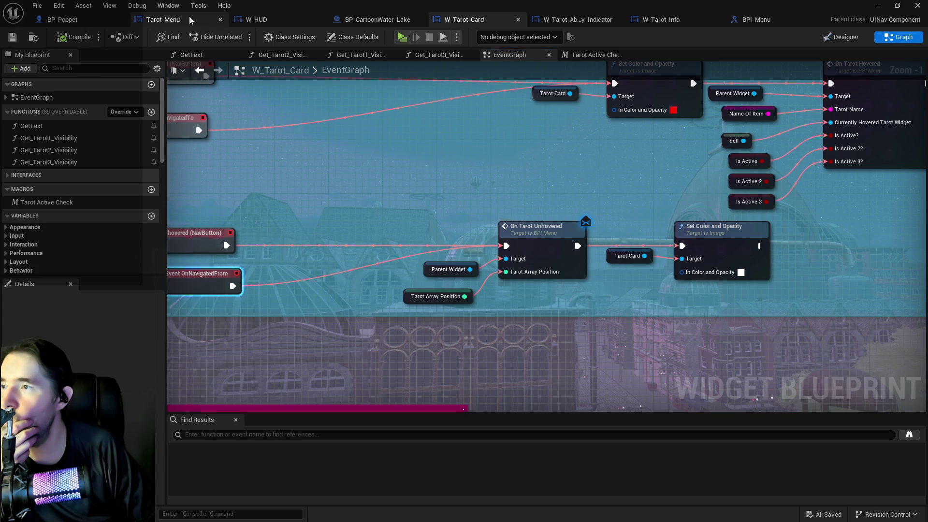
left_click(188, 21)
mouse_move(599, 195)
left_mouse_down()
mouse_move(132, 213)
mouse_move(381, 234)
mouse_move(721, 233)
left_mouse_up()
Step: Link the Is Active 3 SET straight to the later SET, move the bypassed Tarot Card Name SET down, and compile
mouse_move(561, 168)
left_mouse_down()
mouse_move(906, 151)
mouse_move(466, 145)
left_mouse_up()
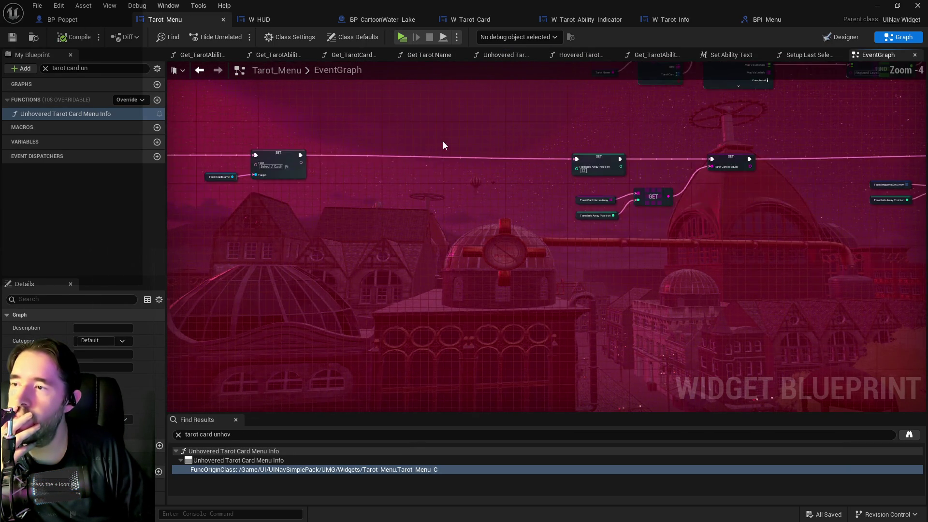
scroll(467, 145, "down", 1)
left_click_drag(355, 186, 778, 189)
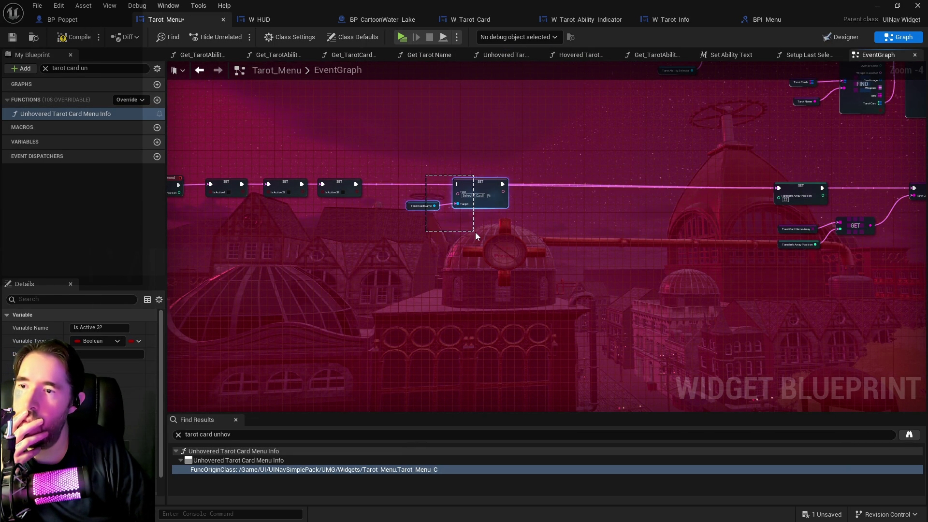
left_click_drag(476, 236, 471, 232)
left_click_drag(481, 188, 493, 239)
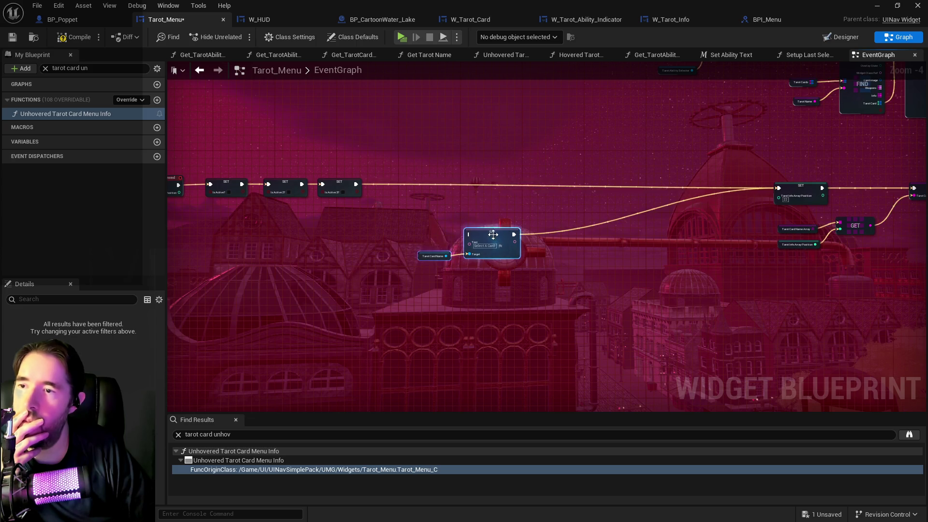
left_click(74, 37)
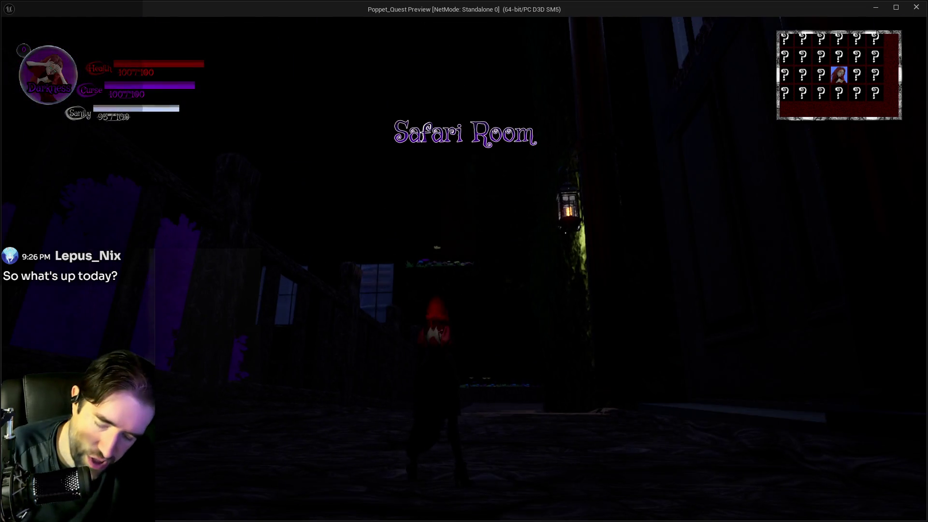
Step: Open the tarot menu with Tab and view The Fool's swing and giant-size ability descriptions
key("Tab")
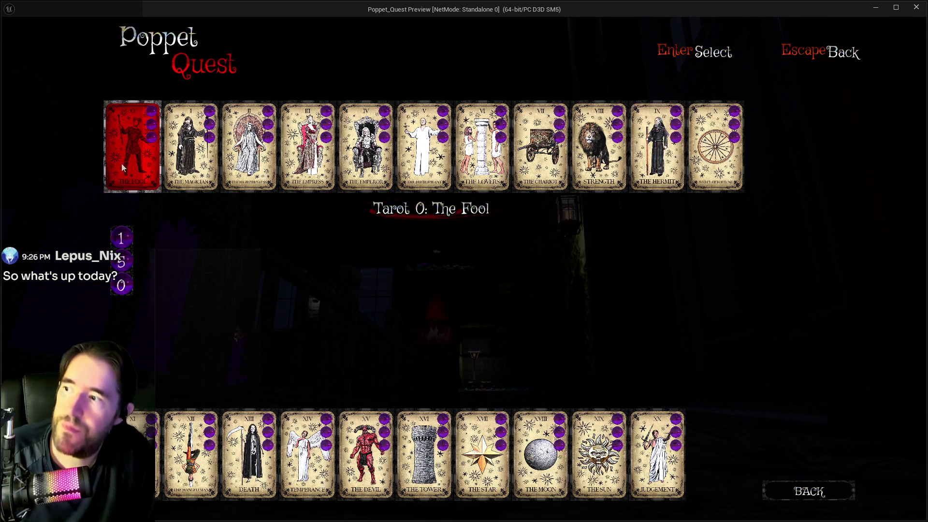
left_click(115, 174)
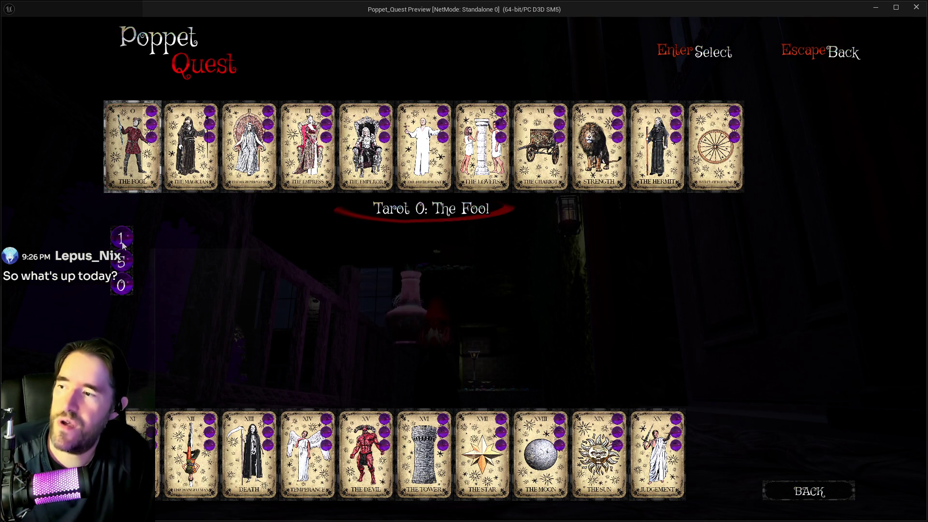
left_click(130, 237)
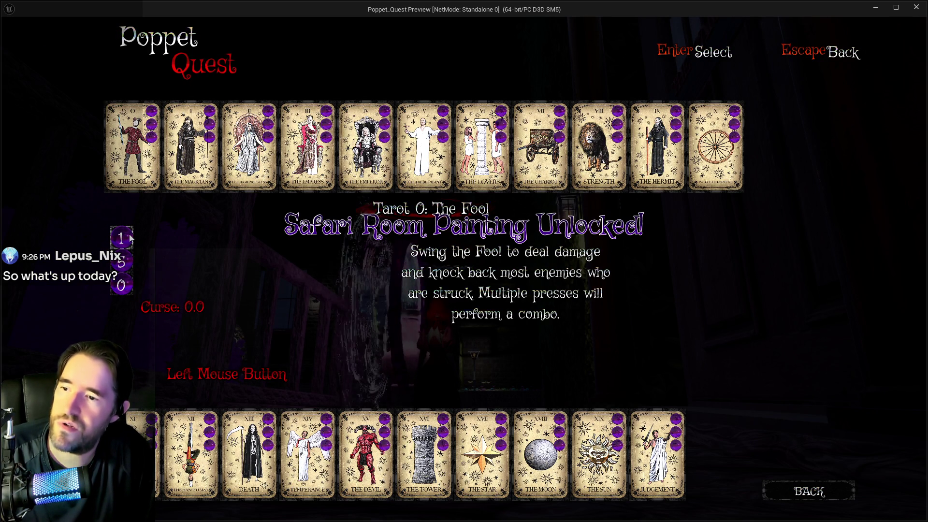
left_click(121, 262)
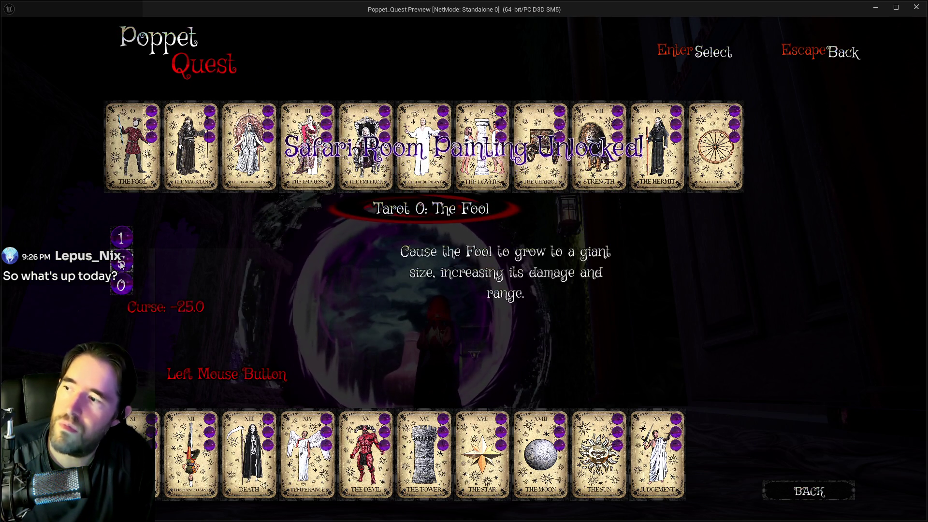
Step: Compare The Fool's 1- and 5-orb abilities, confirm the empty orb clears, then select The Magician
left_click(121, 239)
left_click(121, 261)
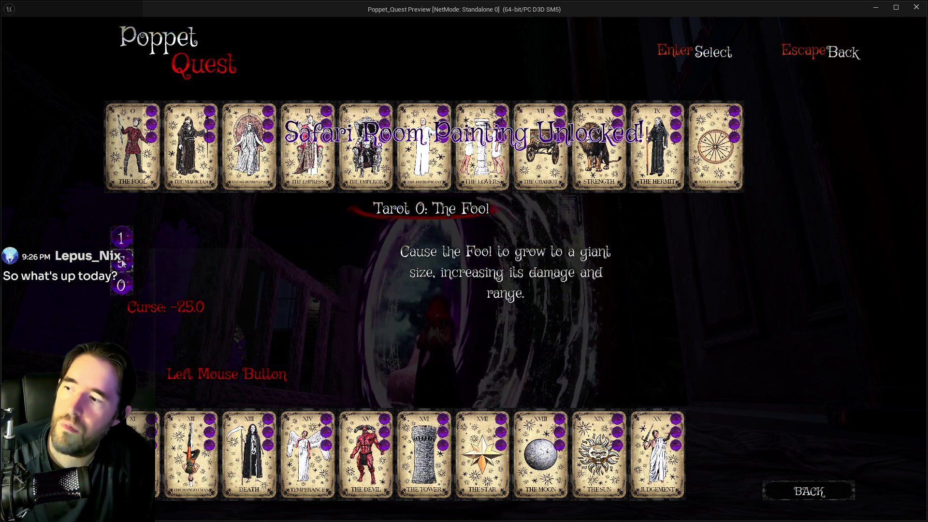
left_click(122, 242)
left_click(121, 288)
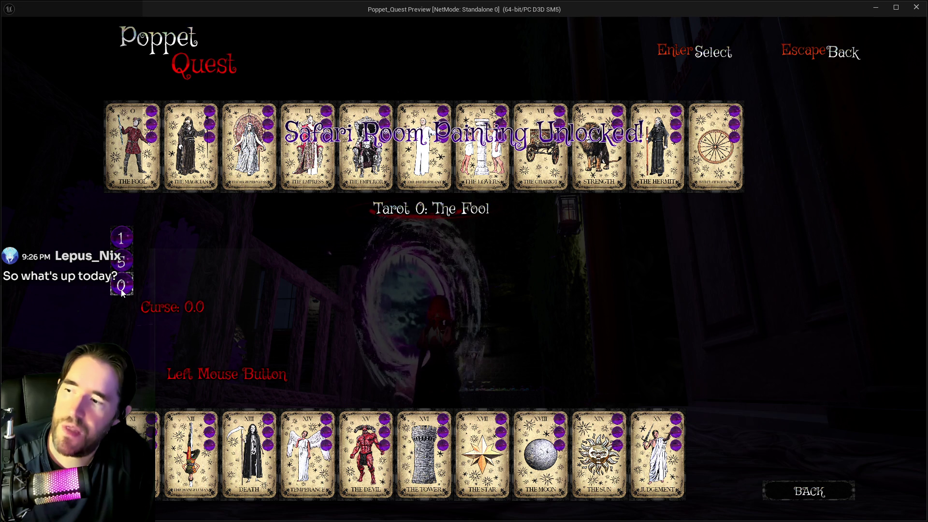
left_click(186, 175)
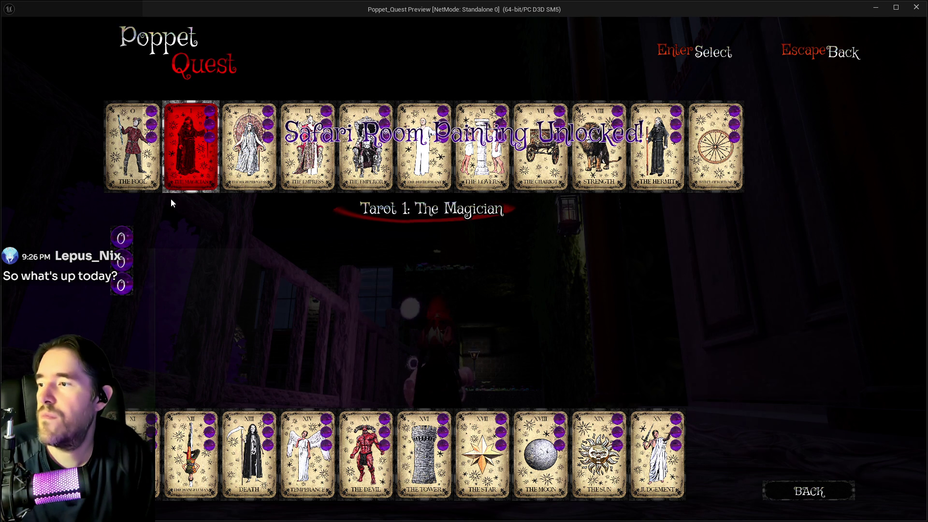
mouse_move(120, 263)
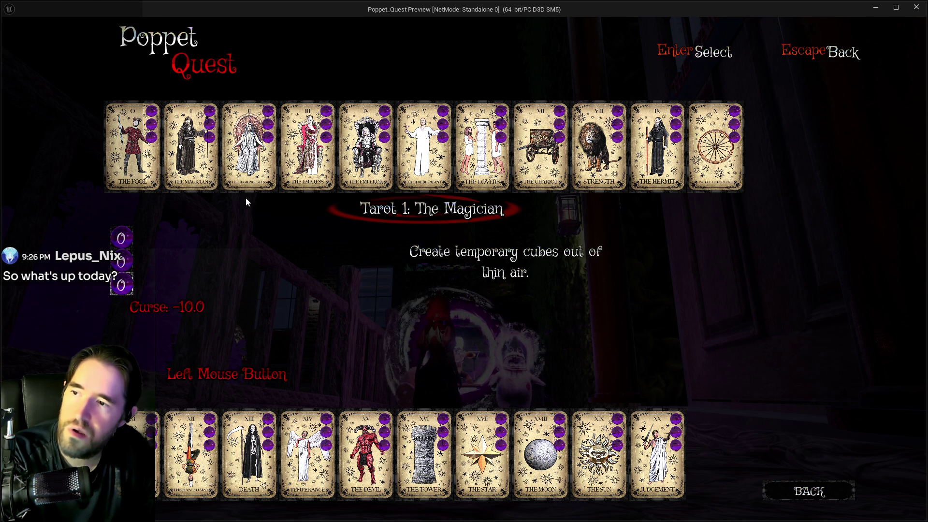
Step: Check The Empress's ability, then arrow past The Lovers and The Chariot to The High Priestess
left_click(322, 146)
left_click(314, 164)
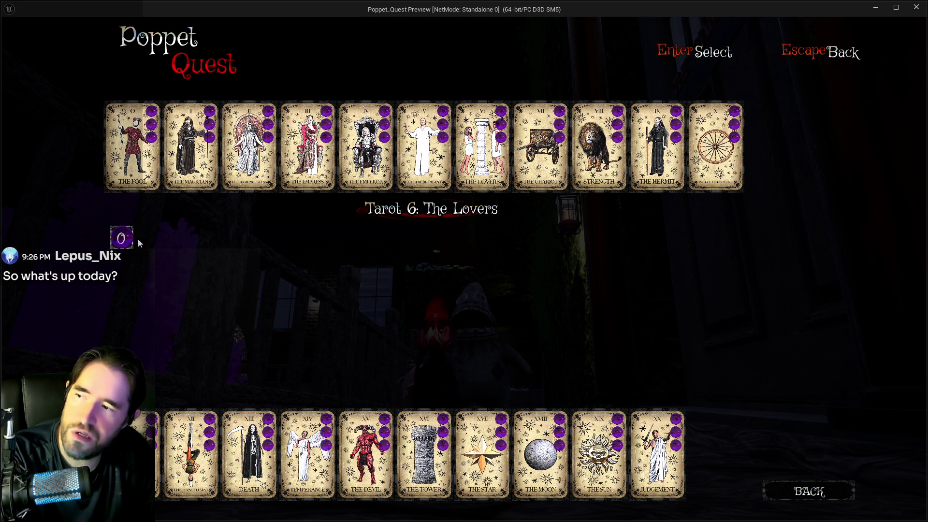
key("Right")
key("Left")
key("Right")
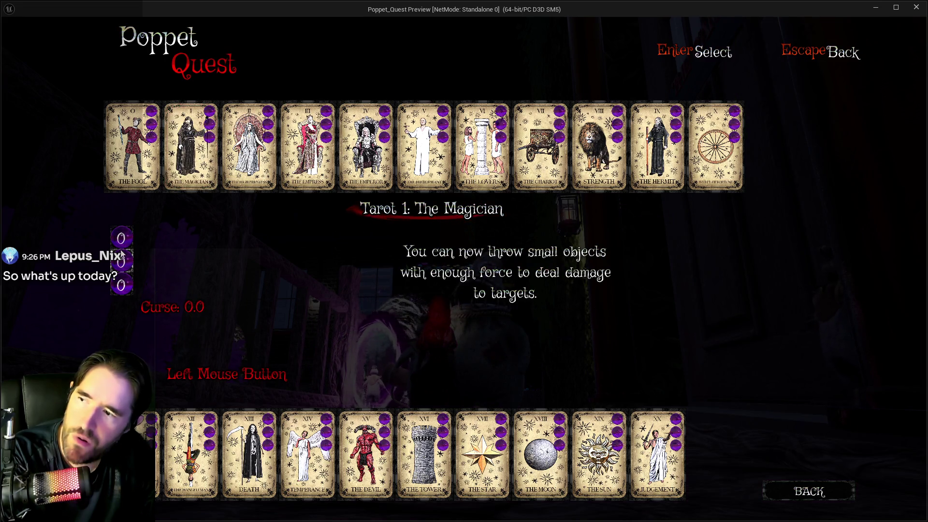
key("Right")
key("Right")
key("Left")
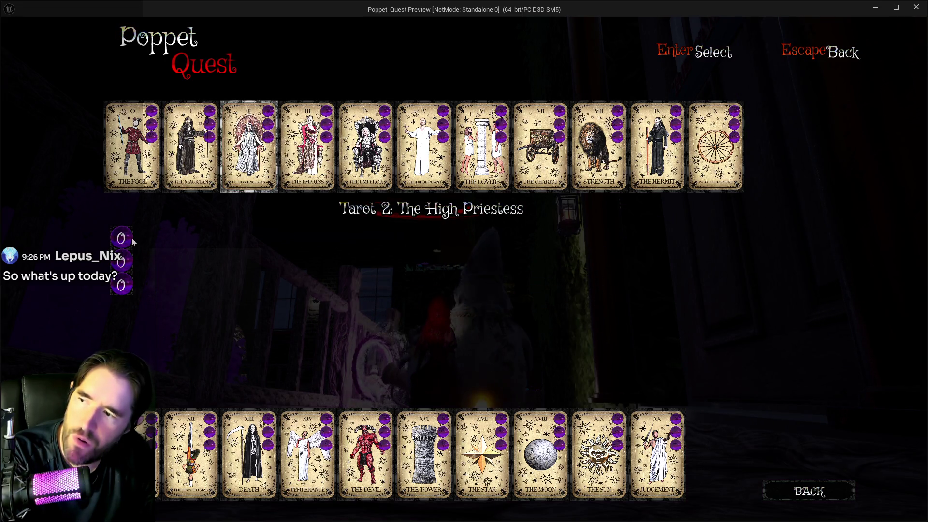